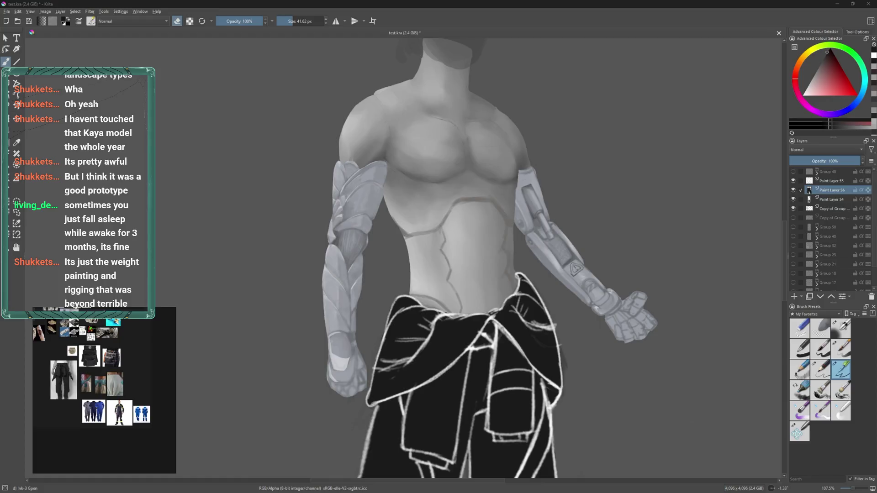
- Zoom the canvas out to 88% and pan up to the shins, then open Opera's taskbar jump list
scroll(569, 221, down, 1)
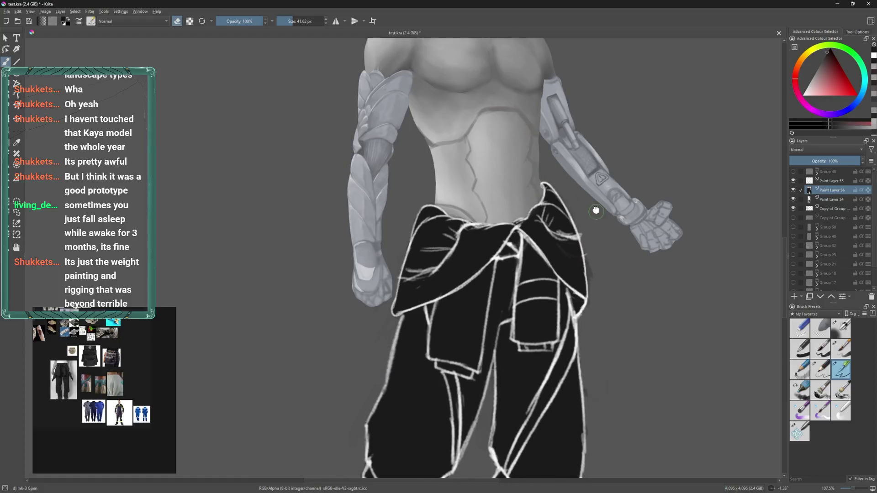
scroll(569, 221, down, 1)
scroll(569, 221, down, 2)
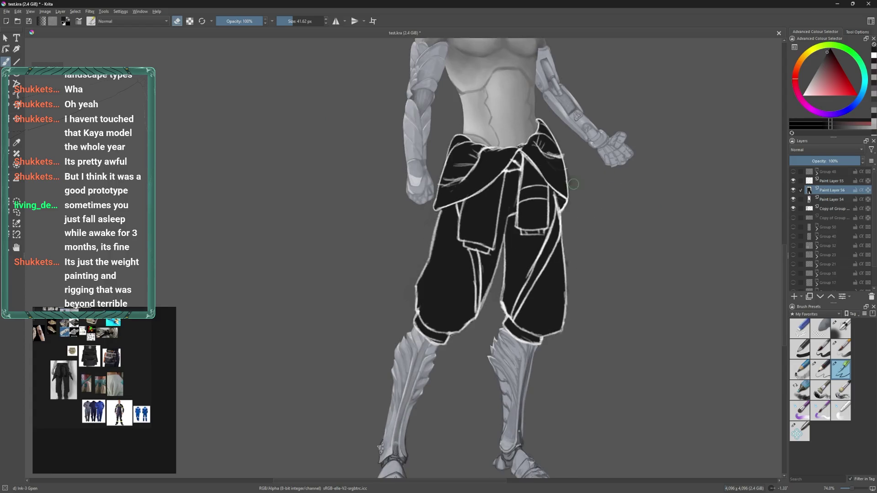
drag(560, 336, 572, 273)
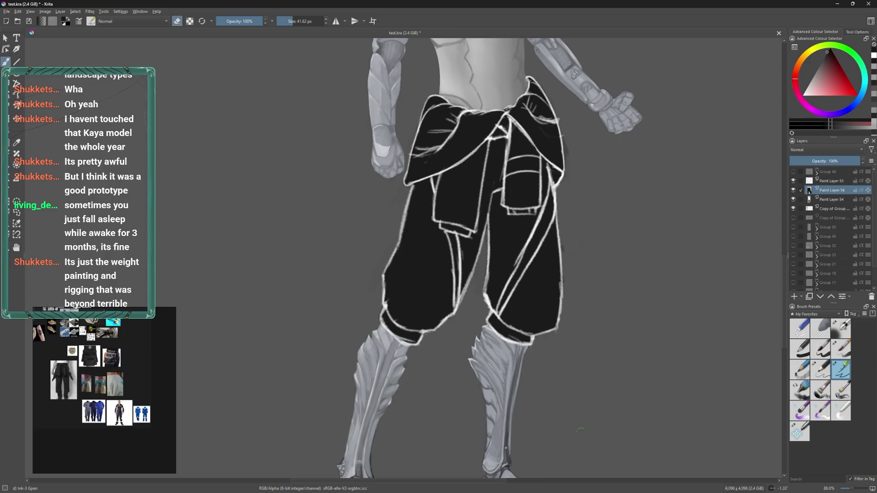
right_click(473, 488)
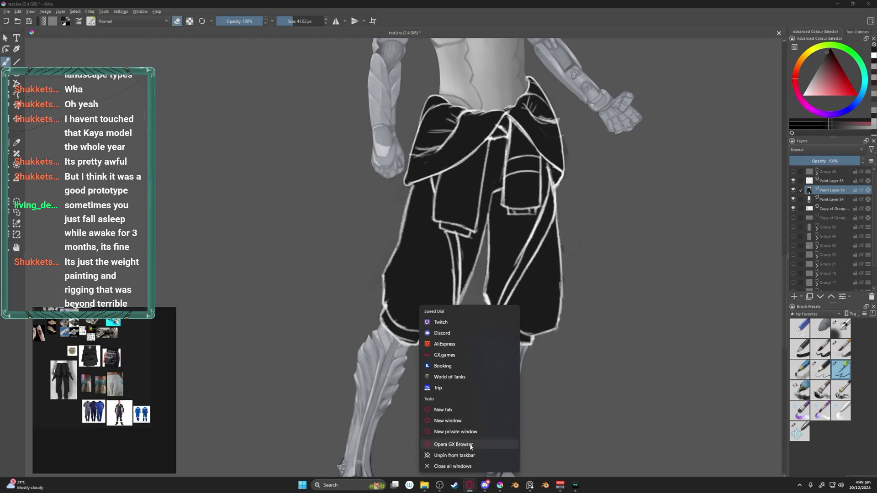
- Dismiss the jump list and drag the Opera window with the ArtStation page over the painting
key(Escape)
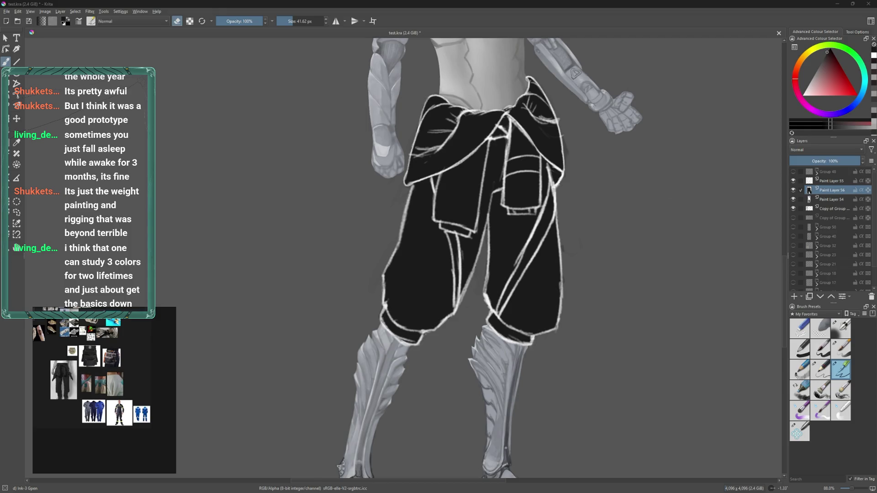
mouse_move(648, 30)
mouse_down()
mouse_move(386, 71)
mouse_move(398, 71)
mouse_up()
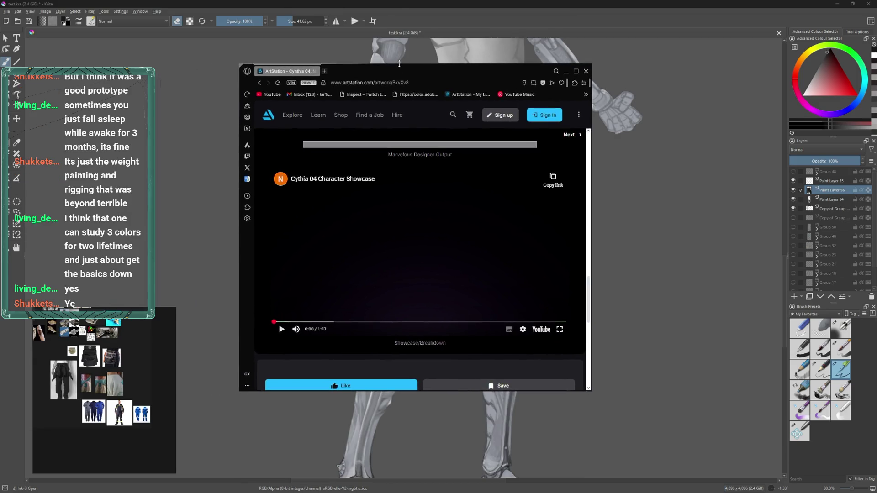
- Stretch the browser to full screen height and widen it until the artwork info sidebar appears
key(super+shift+Up)
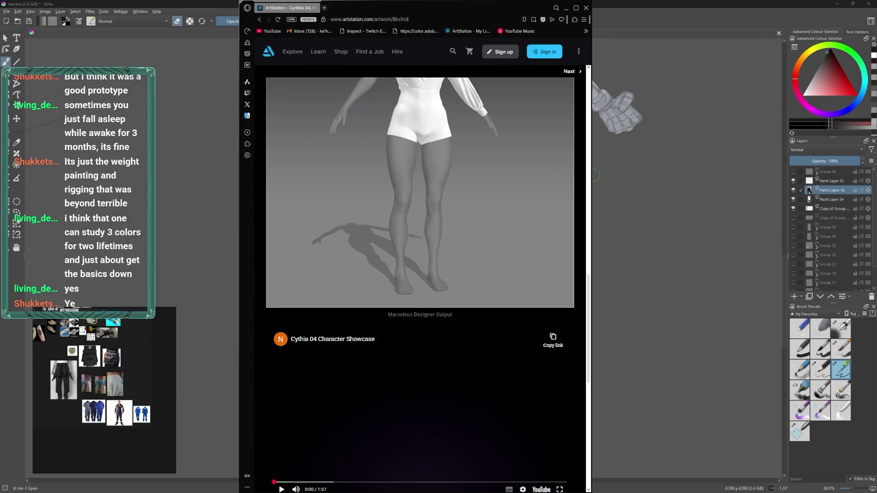
drag(592, 178, 700, 176)
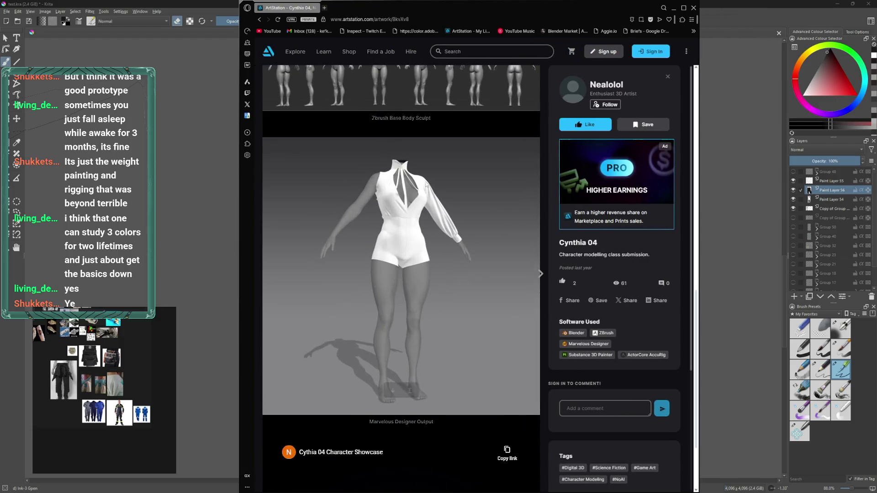
scroll(424, 148, up, 10)
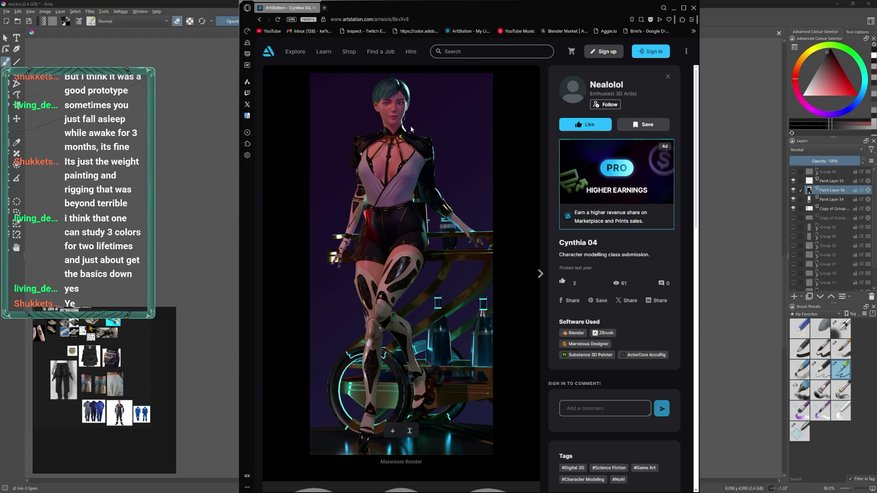
click(700, 208)
key(alt+Tab)
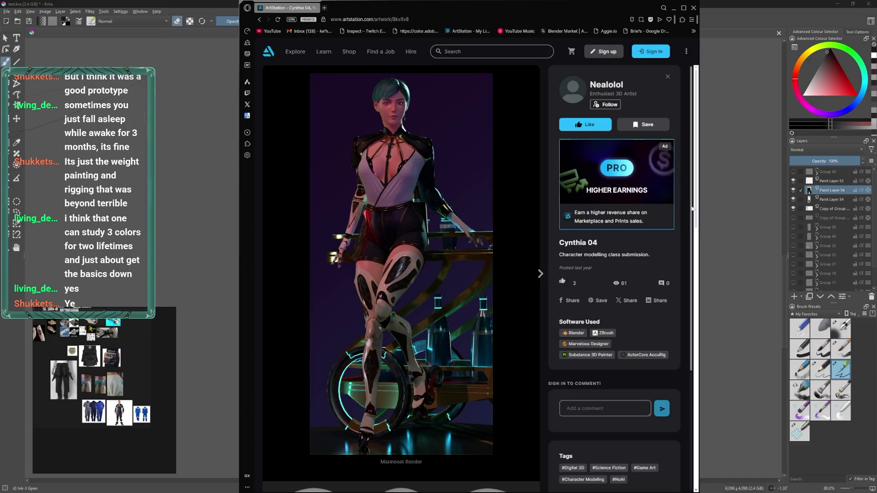
drag(700, 206, 875, 206)
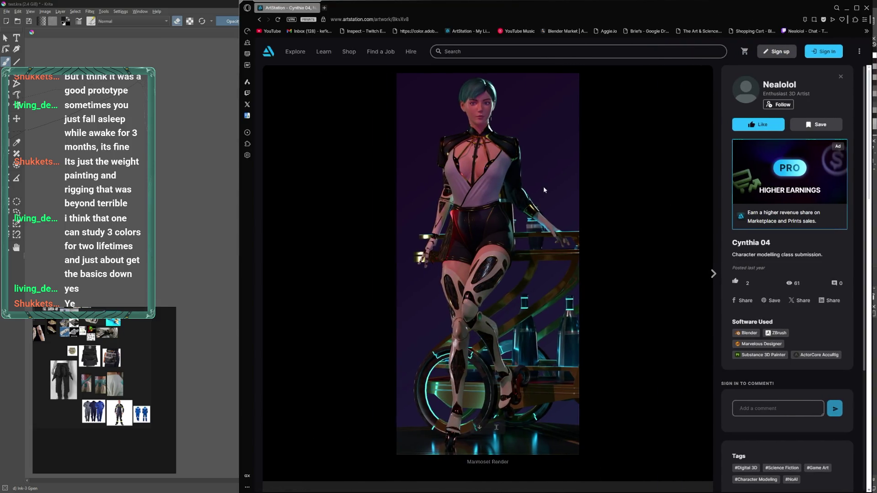
- Scroll the Cynthia 04 page down to the Zbrush face and body sculpts
scroll(542, 185, down, 1)
scroll(537, 180, up, 1)
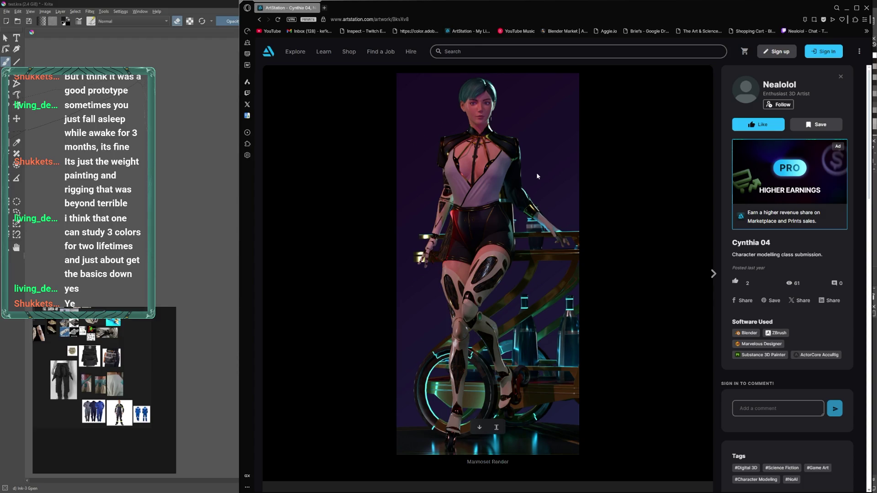
scroll(541, 176, down, 2)
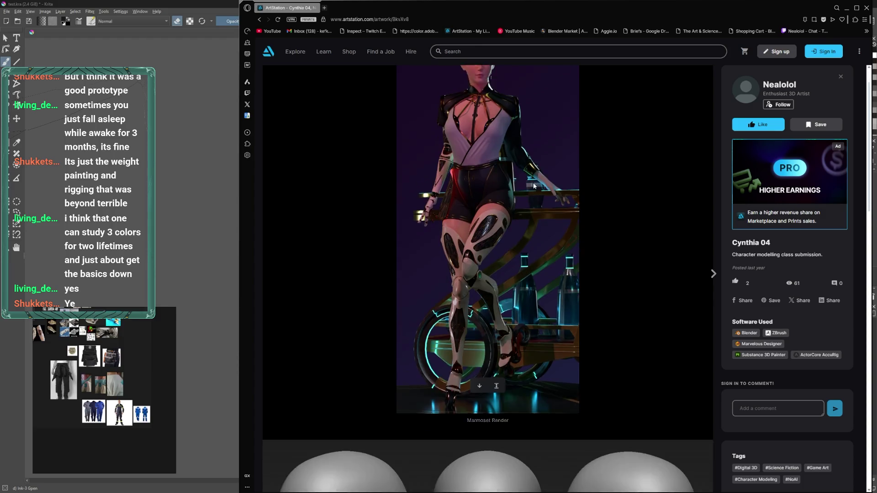
scroll(539, 184, up, 2)
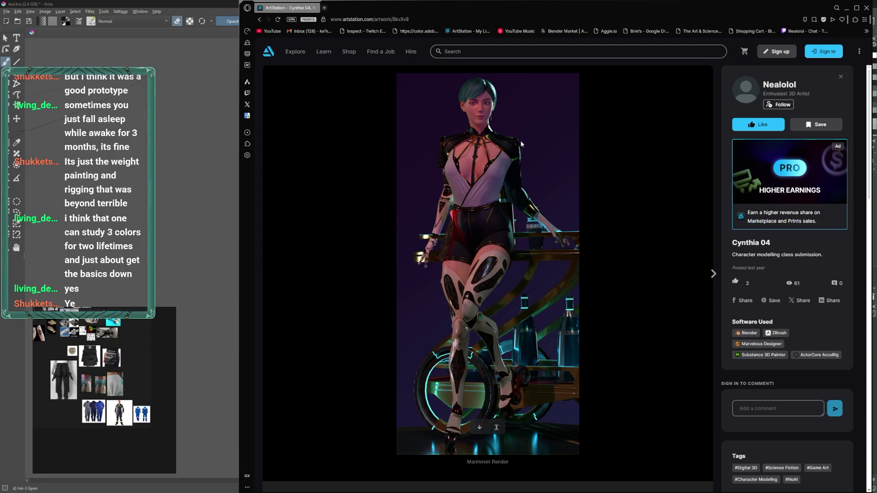
scroll(502, 81, down, 5)
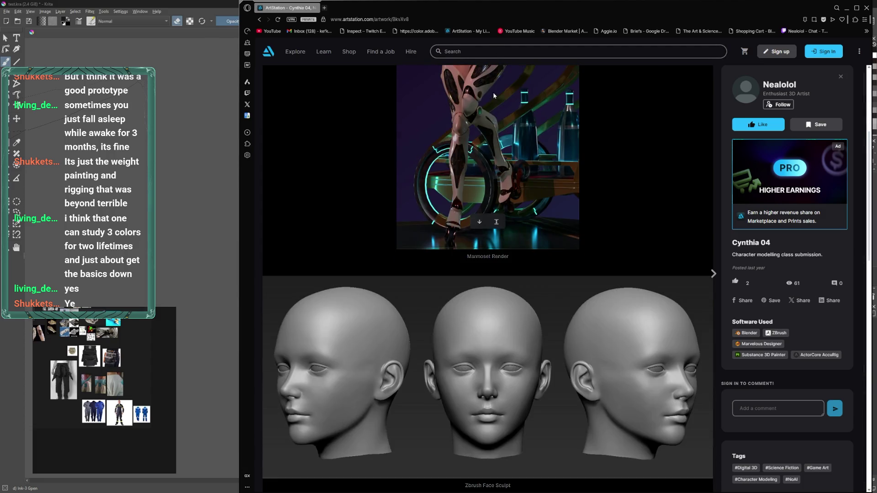
scroll(492, 92, down, 2)
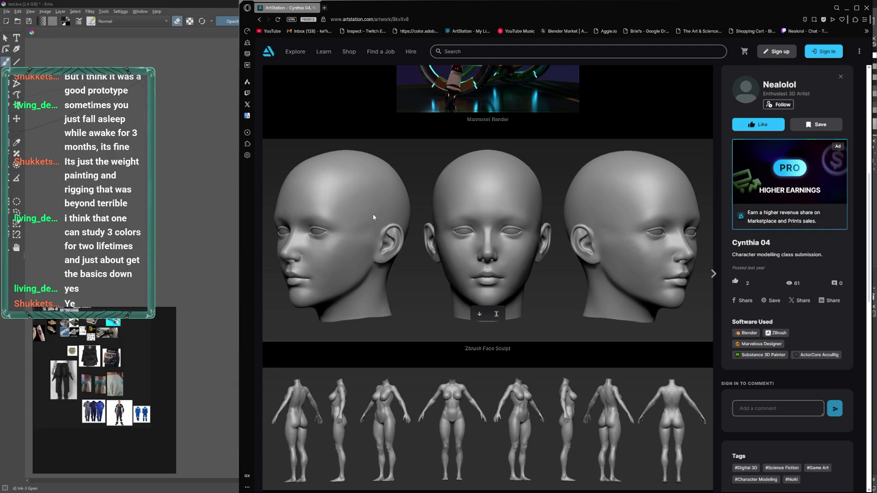
scroll(541, 255, up, 2)
scroll(541, 255, down, 2)
scroll(509, 218, down, 1)
scroll(509, 219, down, 2)
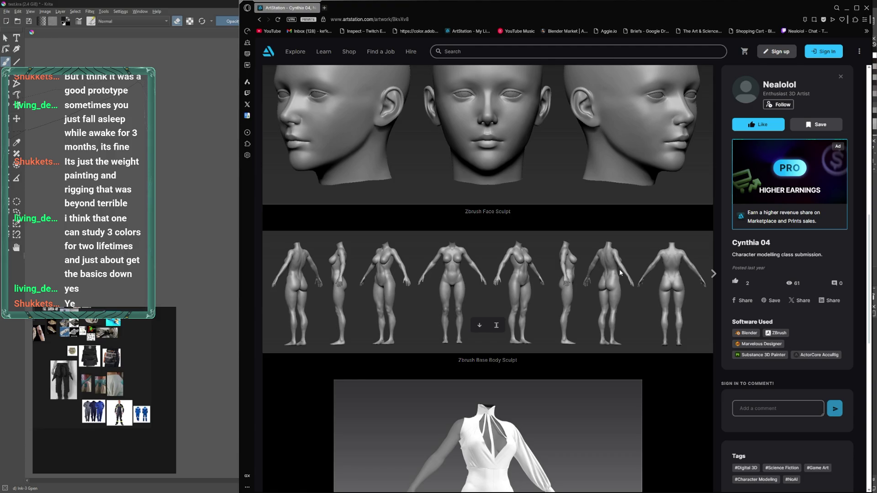
scroll(620, 273, down, 2)
- Browse up and down through the Cynthia 04 renders and sculpt images
scroll(561, 231, down, 2)
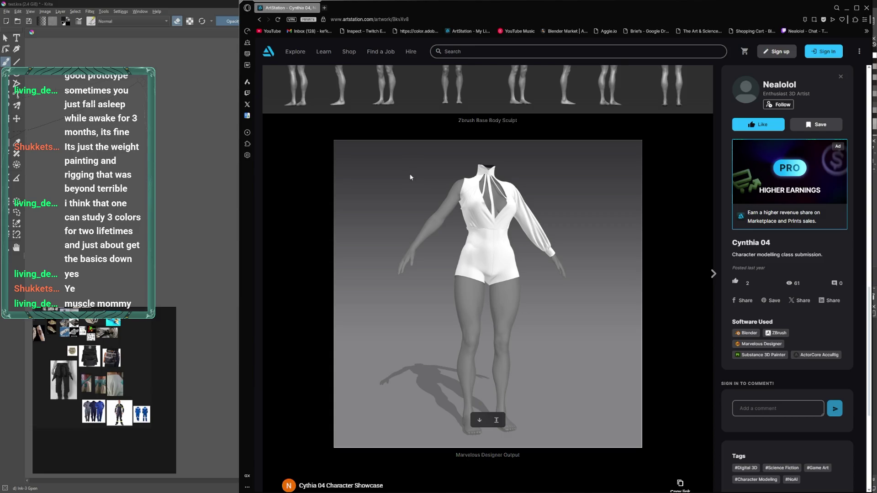
scroll(407, 171, up, 3)
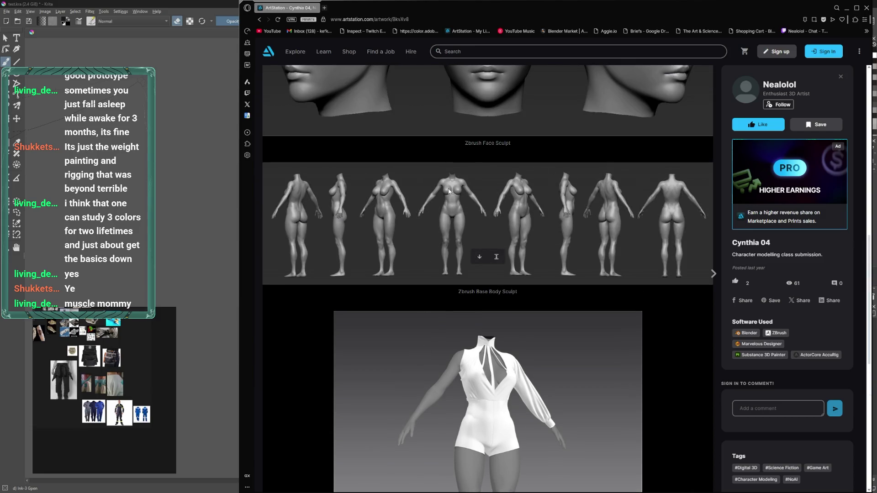
scroll(450, 191, down, 1)
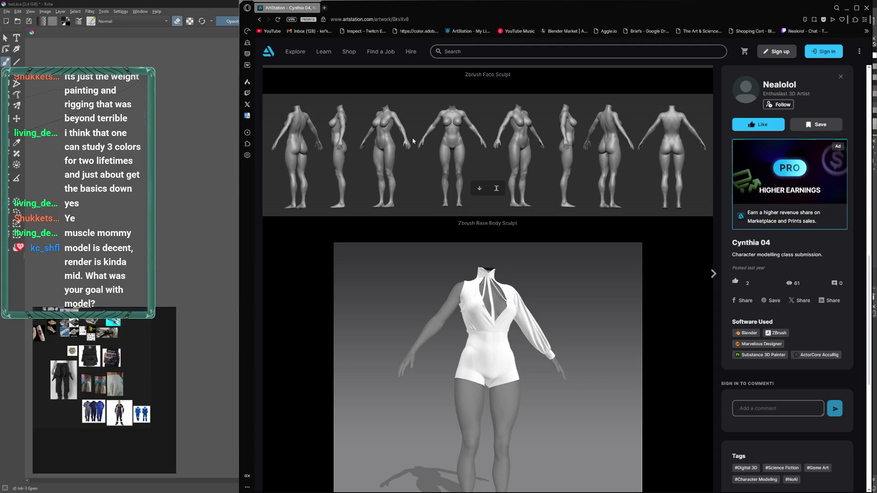
scroll(452, 262, up, 15)
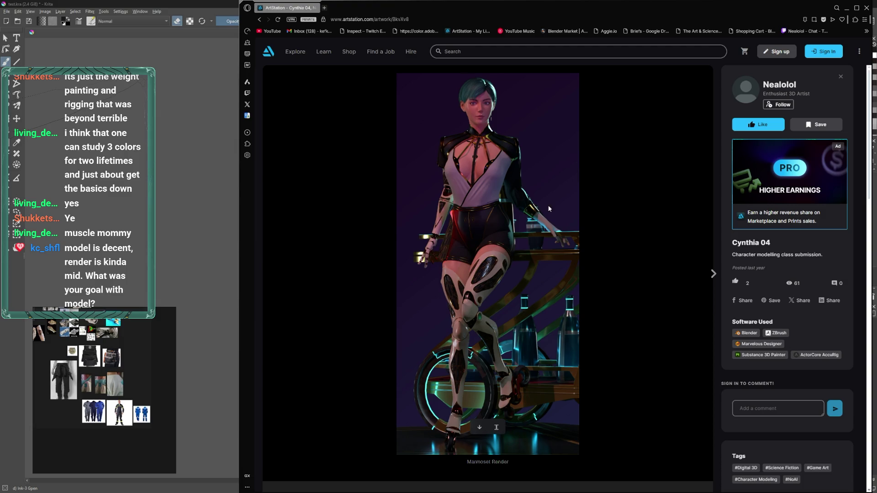
scroll(541, 210, down, 10)
scroll(541, 211, down, 5)
scroll(542, 212, down, 3)
scroll(541, 213, down, 1)
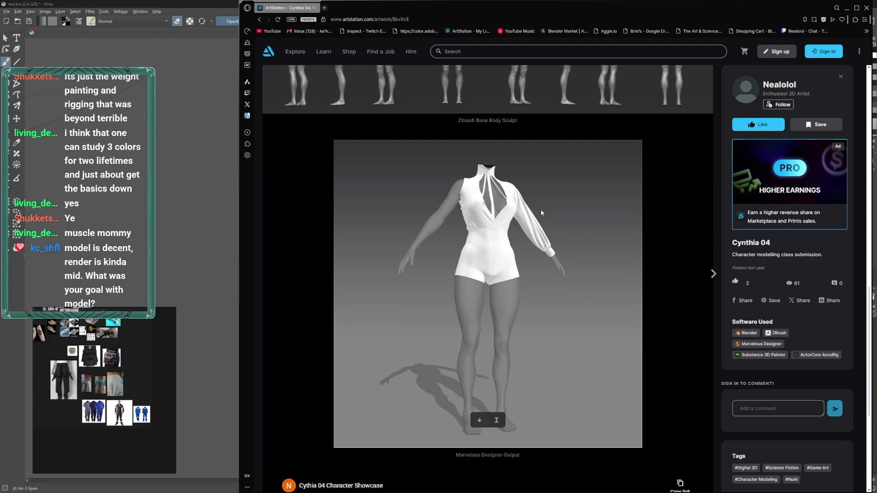
scroll(541, 213, up, 4)
scroll(541, 214, up, 4)
scroll(541, 214, up, 2)
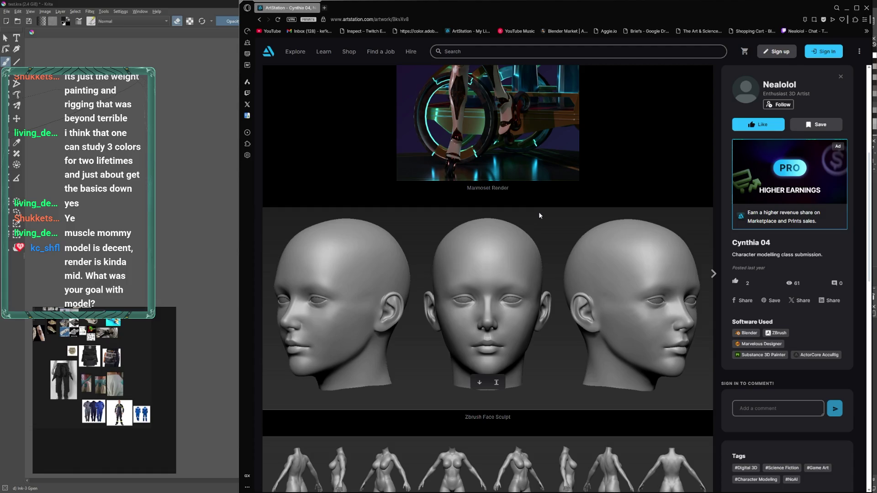
scroll(540, 216, up, 2)
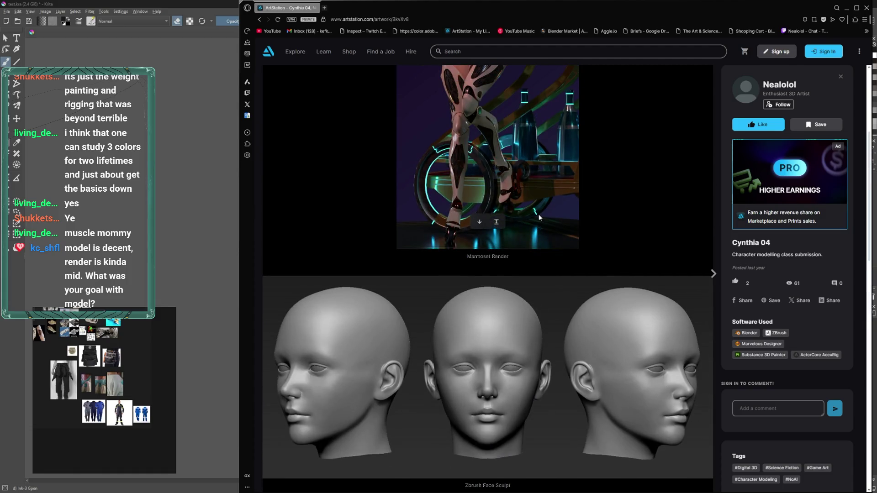
scroll(539, 217, up, 3)
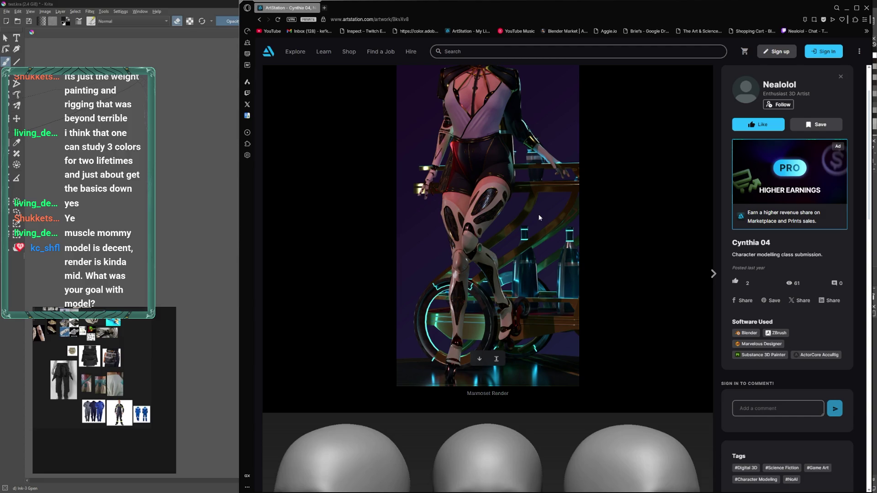
scroll(540, 218, up, 1)
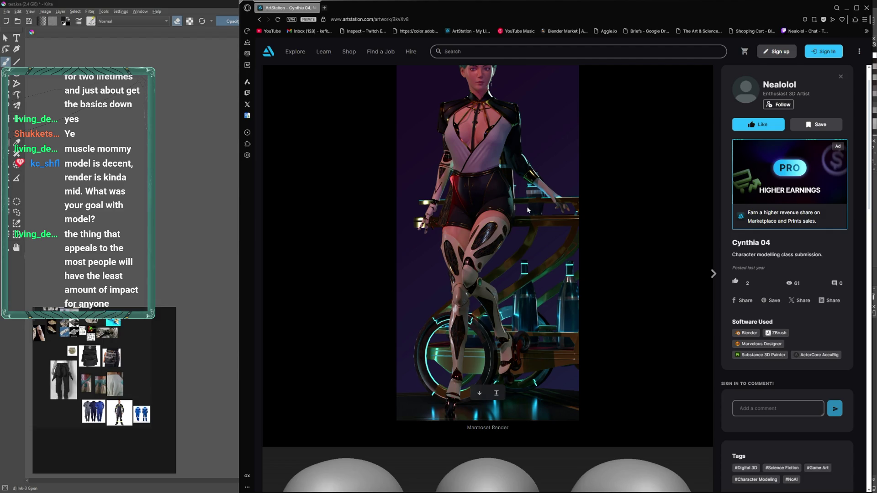
scroll(530, 210, up, 1)
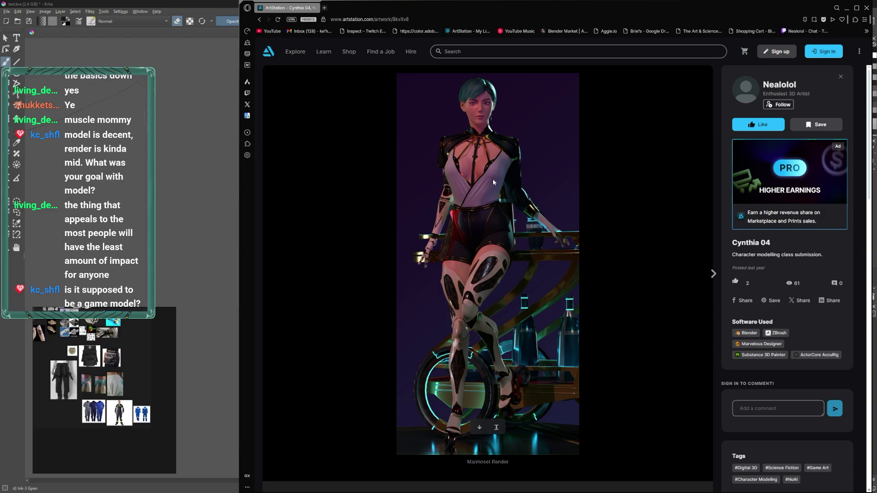
- Scroll to the YouTube embed at the bottom and start the Character Showcase video
scroll(493, 179, down, 15)
scroll(455, 195, down, 5)
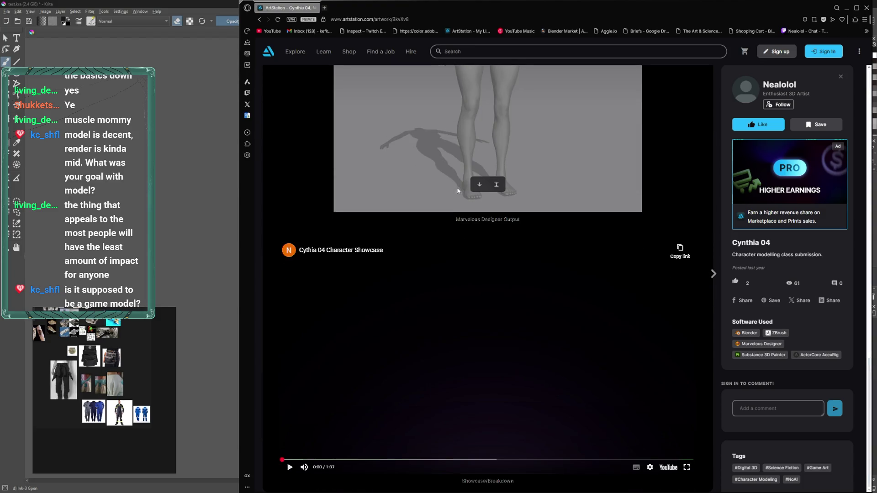
click(289, 467)
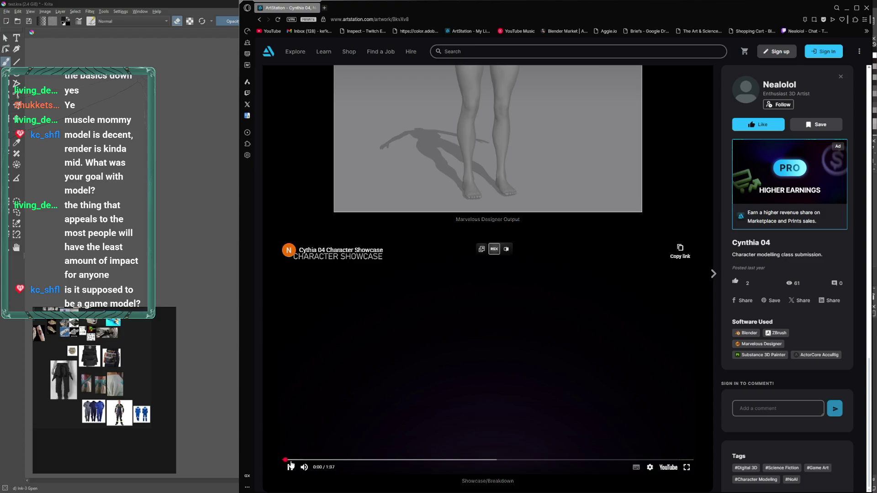
click(328, 460)
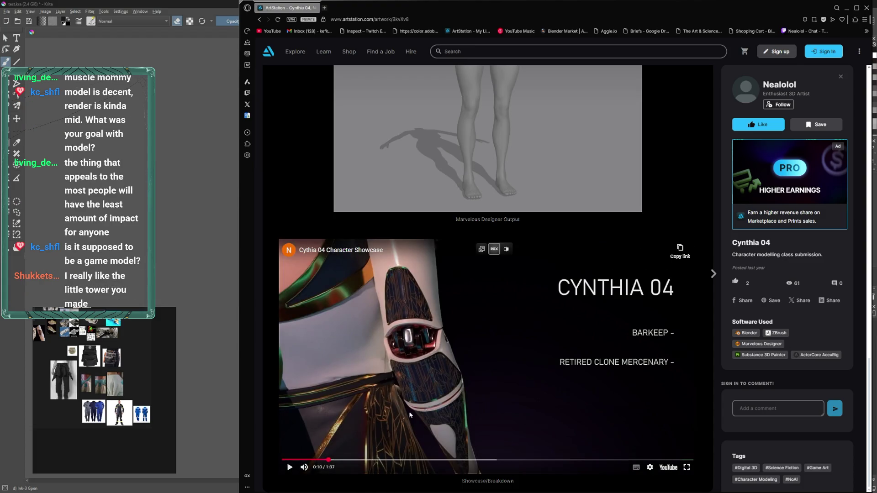
click(363, 461)
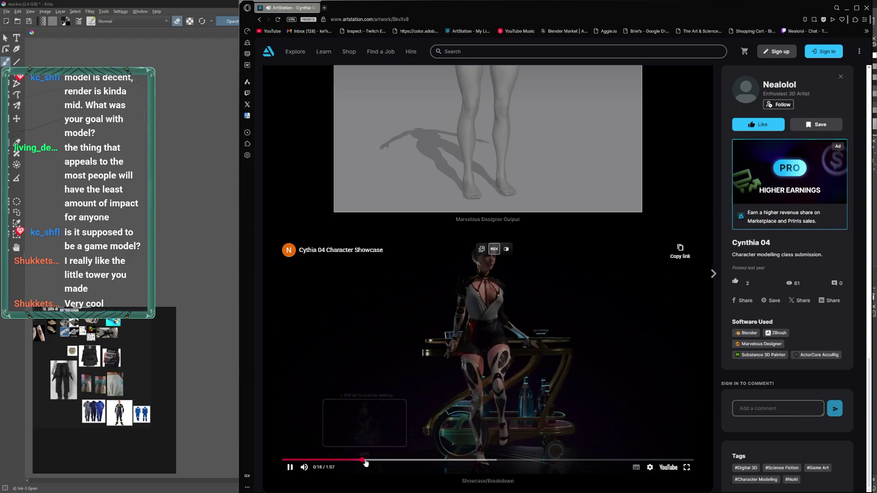
click(408, 461)
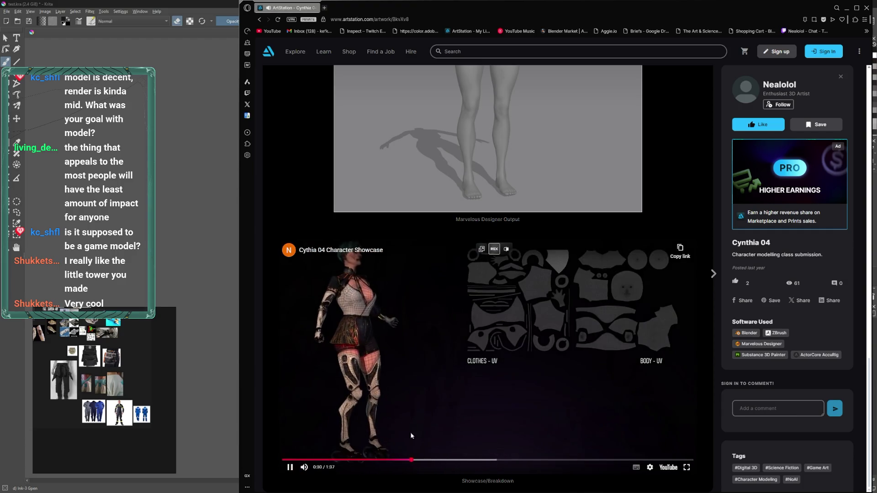
right_click(406, 334)
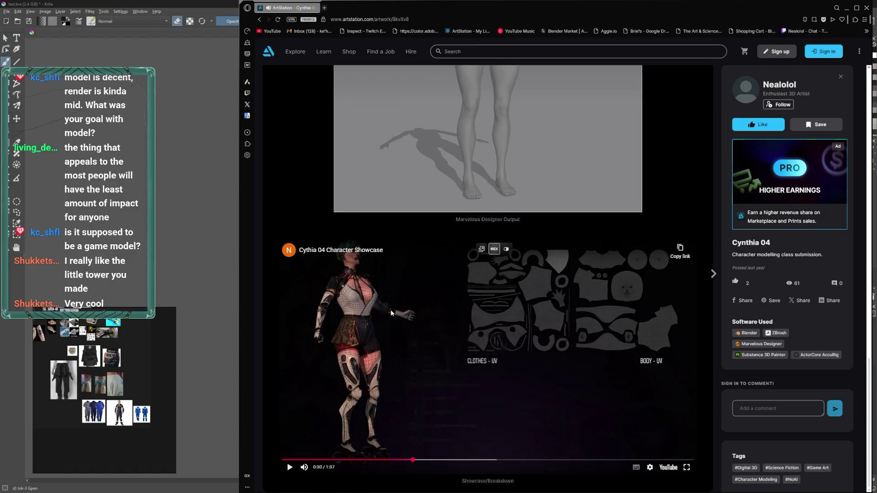
key(f)
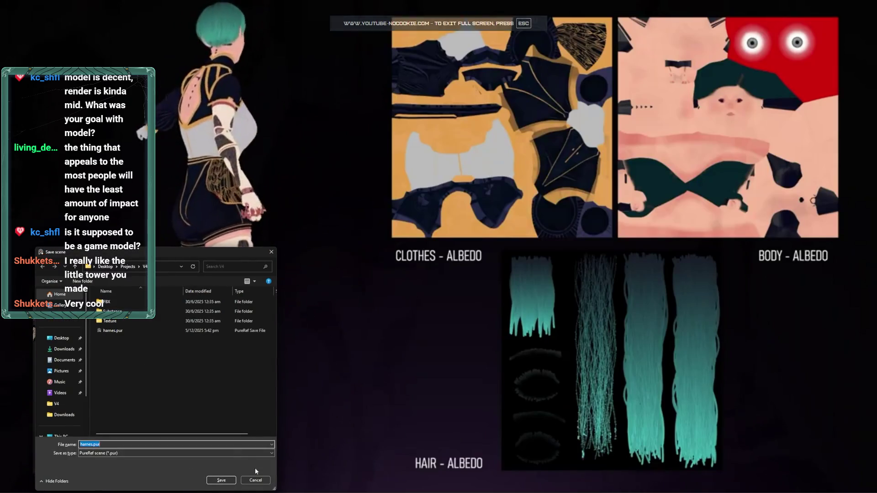
key(ctrl+shift+a)
key(ctrl+shift+a)
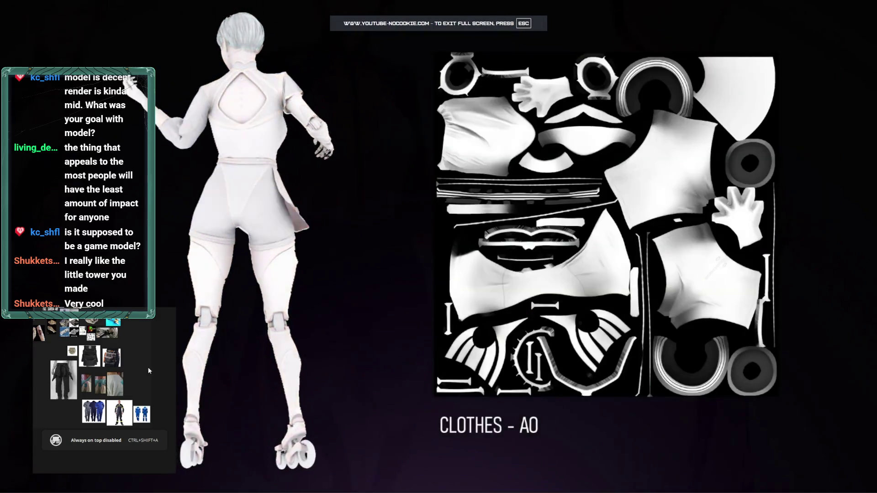
click(279, 294)
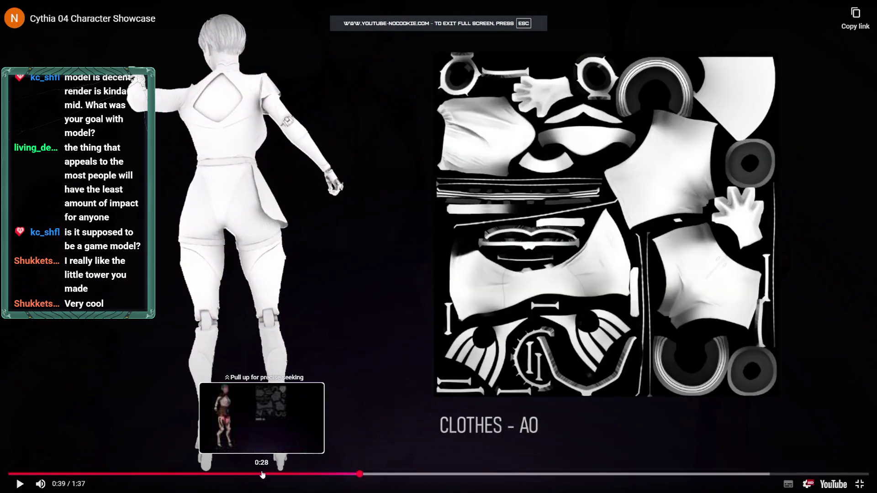
drag(262, 475, 271, 474)
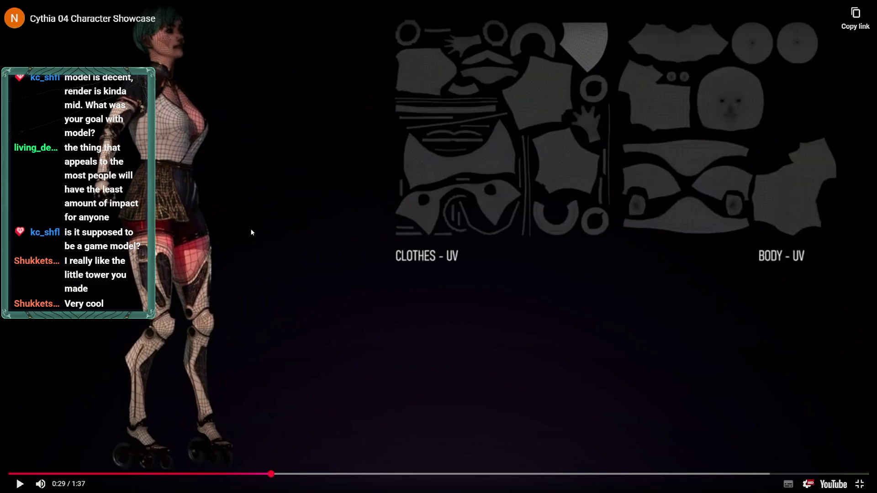
key(Escape)
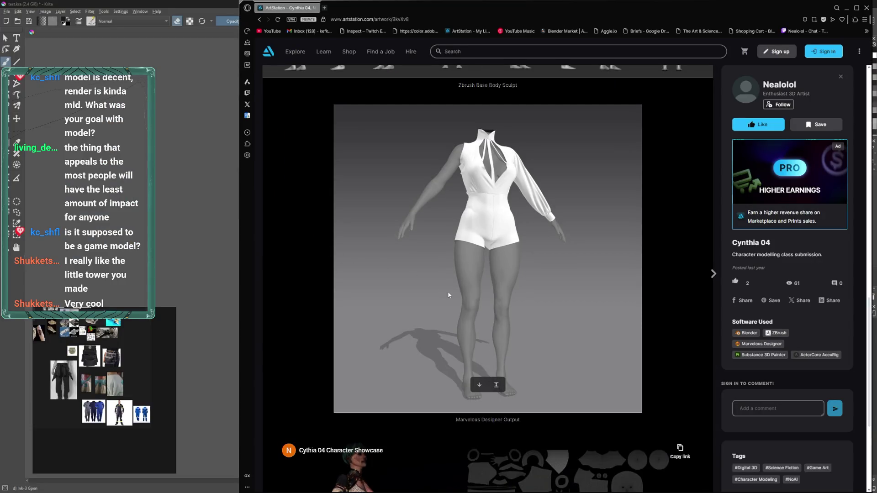
scroll(448, 295, up, 1)
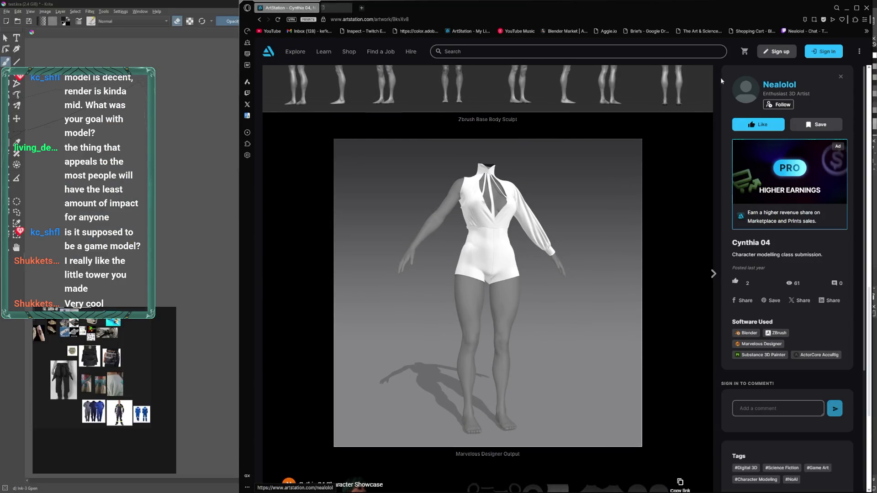
- Open the Stylized Tower artwork from the artist's profile tab, pause its turntable, and return to Cynthia 04
click(361, 9)
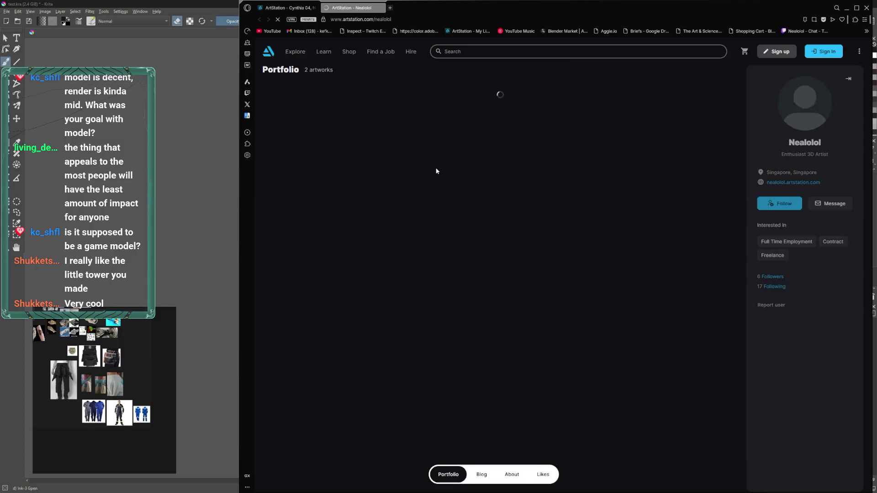
click(409, 150)
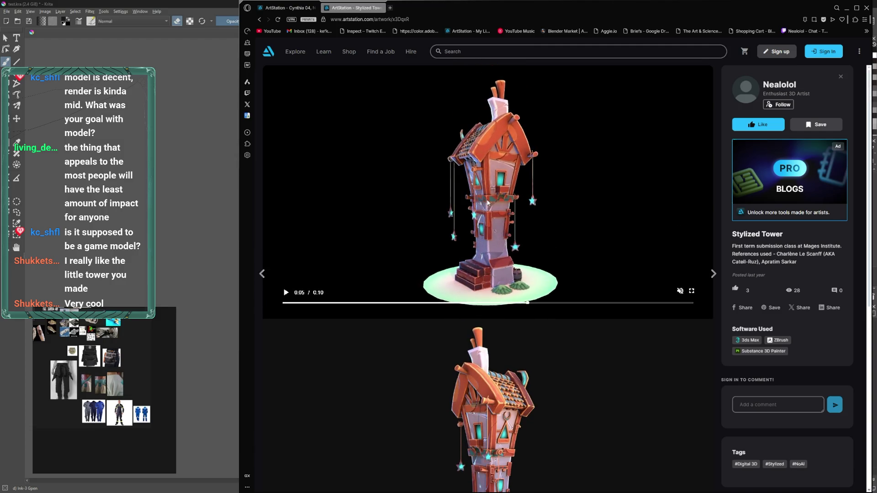
scroll(496, 202, down, 2)
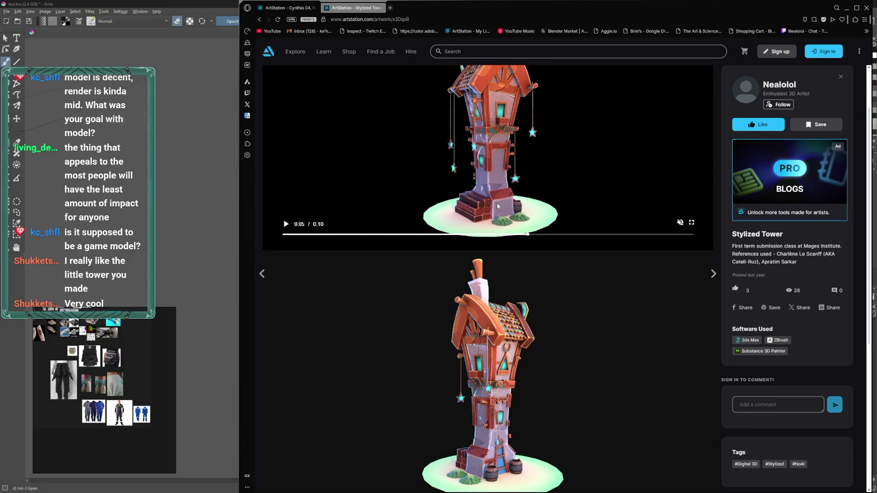
scroll(524, 200, up, 2)
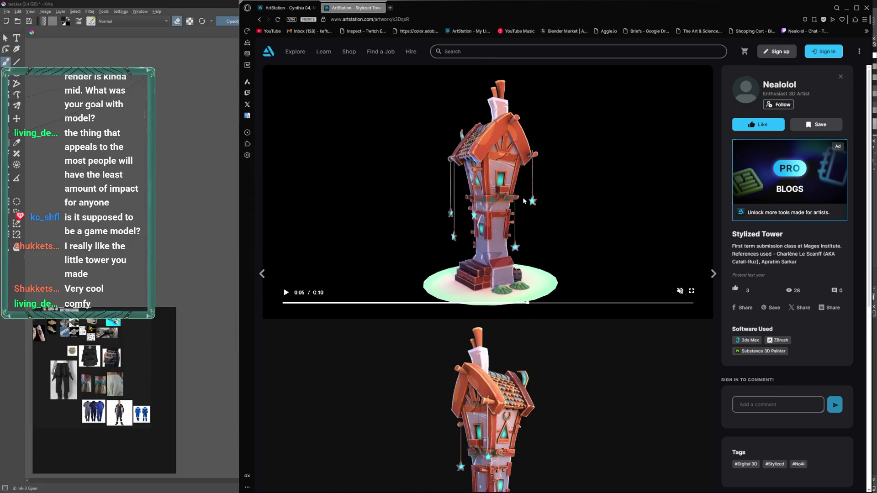
click(502, 207)
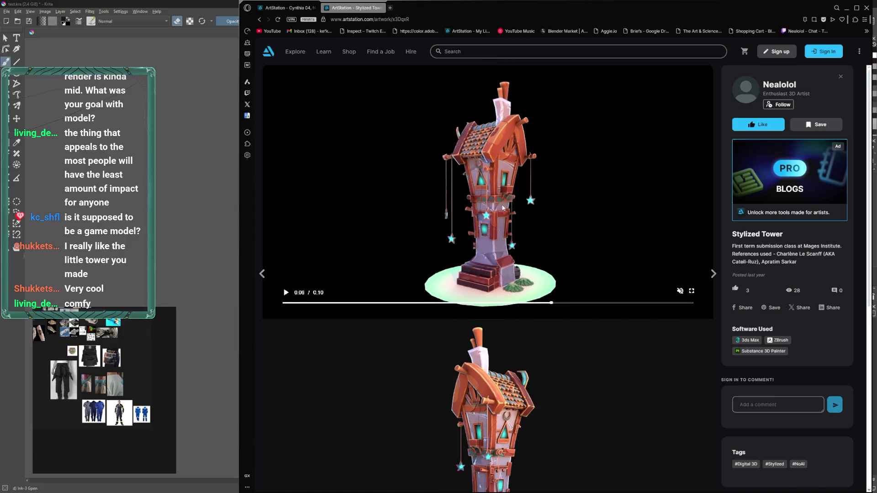
click(293, 13)
- Scroll past the Marvelous Designer image to the Showcase/Breakdown video and restart it
scroll(457, 197, up, 3)
scroll(479, 242, down, 3)
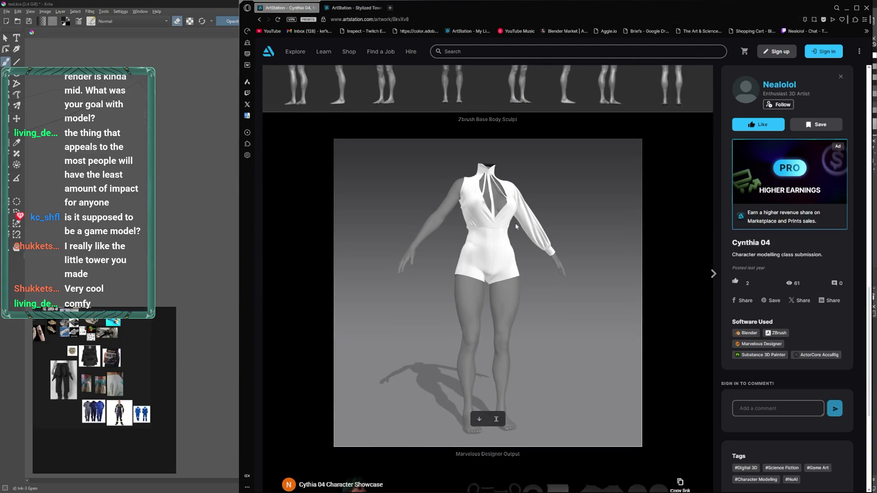
scroll(490, 241, down, 2)
scroll(492, 242, down, 3)
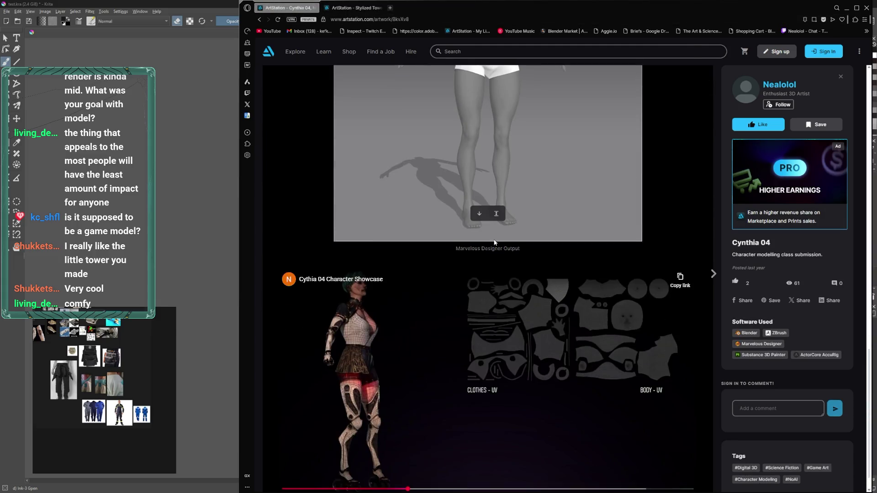
scroll(497, 245, up, 7)
scroll(501, 247, down, 3)
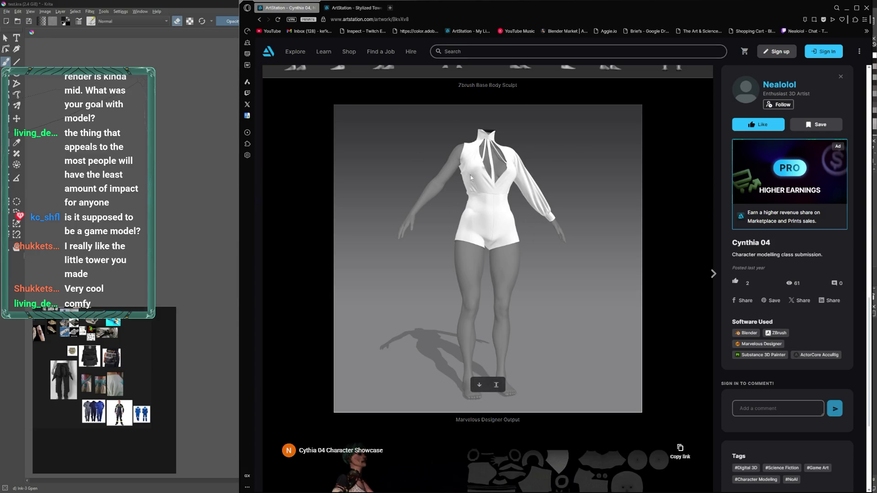
scroll(511, 229, down, 4)
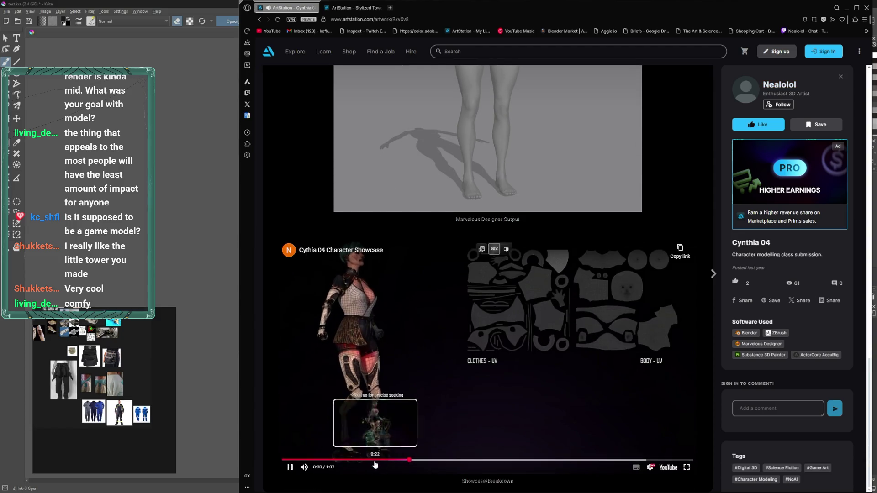
click(285, 461)
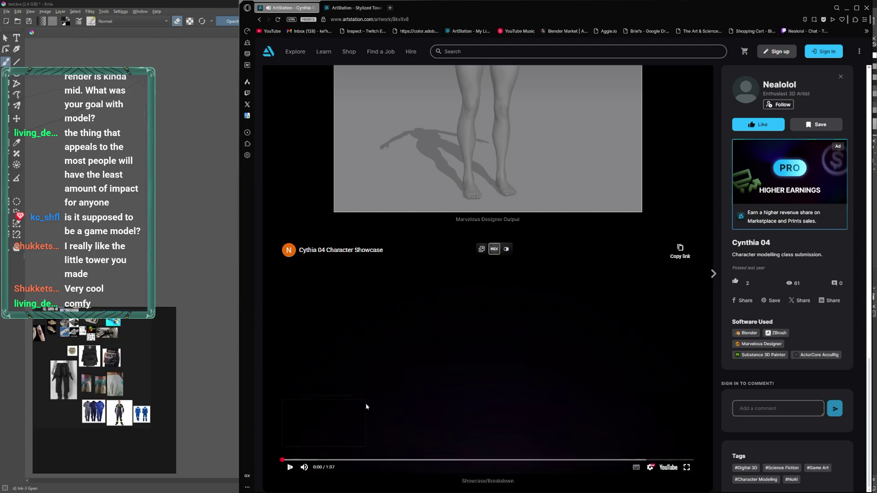
- Watch the Cynthia 04 showcase full screen through the leg UV, albedo, AO and normal maps, then pause
double_click(366, 405)
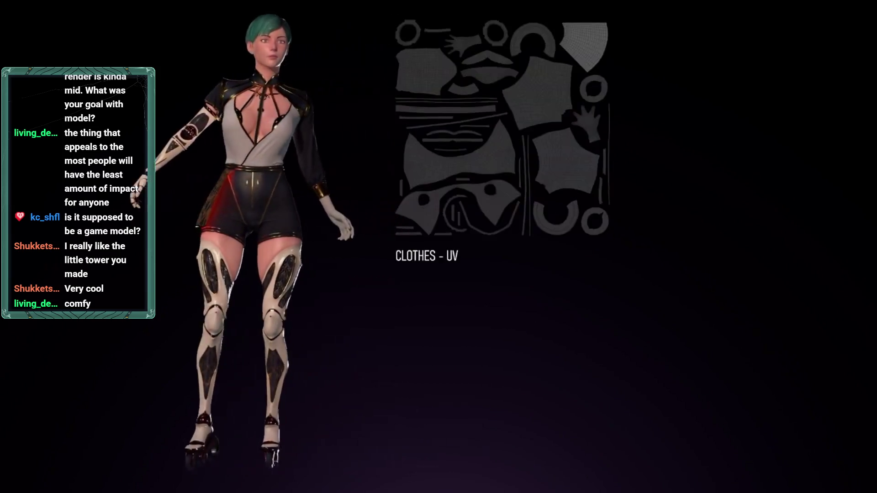
mouse_move(351, 158)
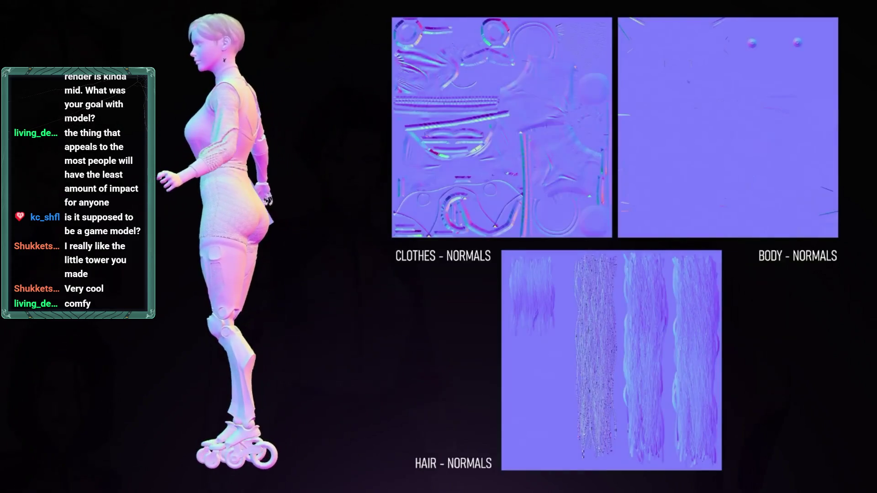
mouse_move(790, 180)
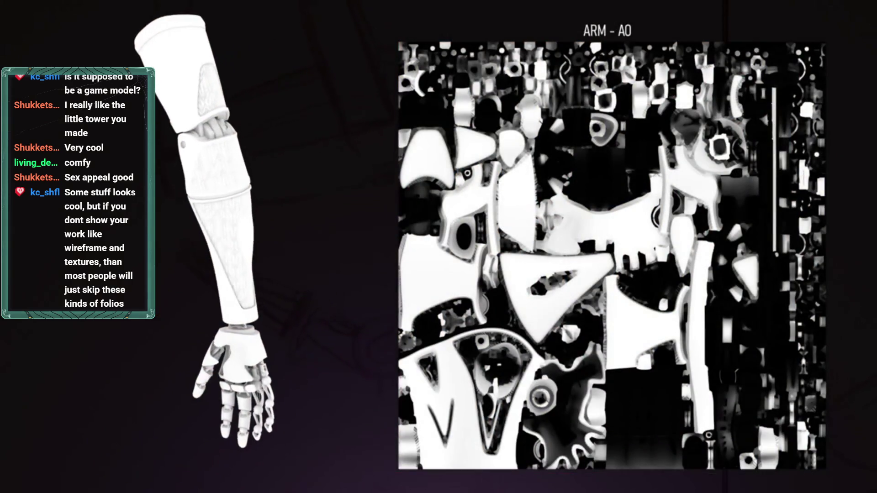
mouse_move(838, 275)
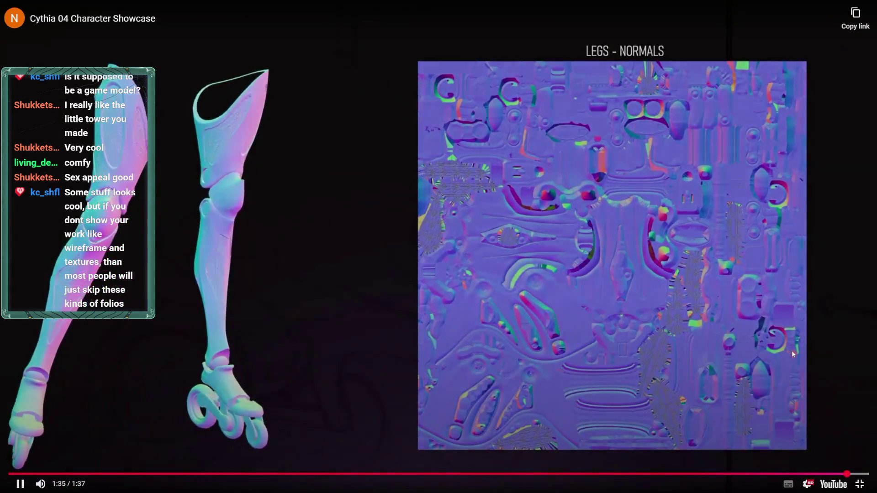
click(787, 342)
- Exit full screen and scroll back up through the Cynthia 04 renders to the Marmoset render
key(Escape)
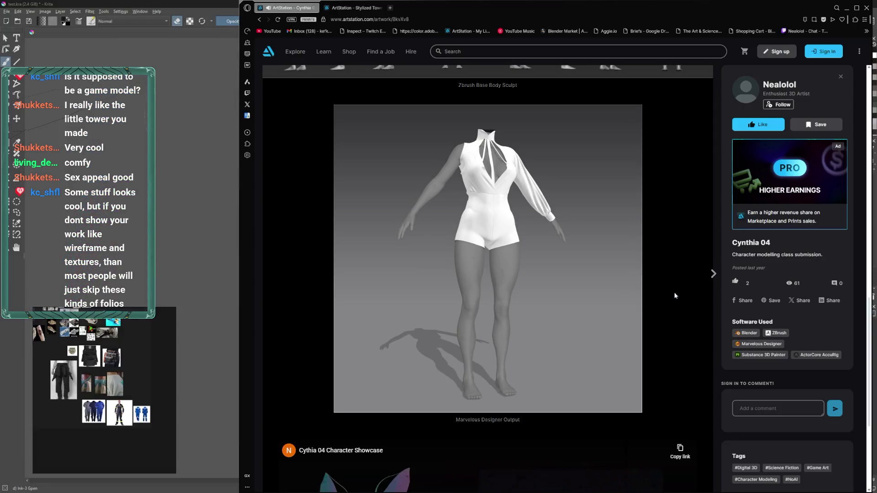
scroll(581, 210, down, 4)
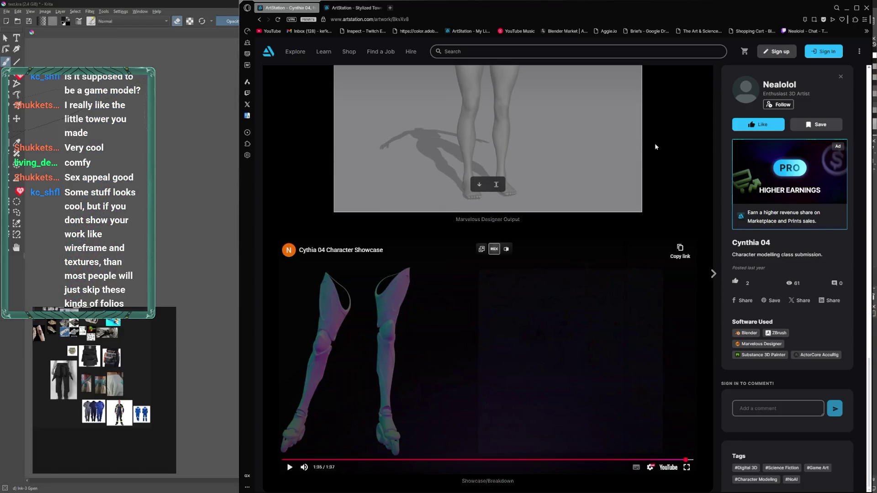
scroll(560, 313, up, 4)
scroll(564, 310, down, 2)
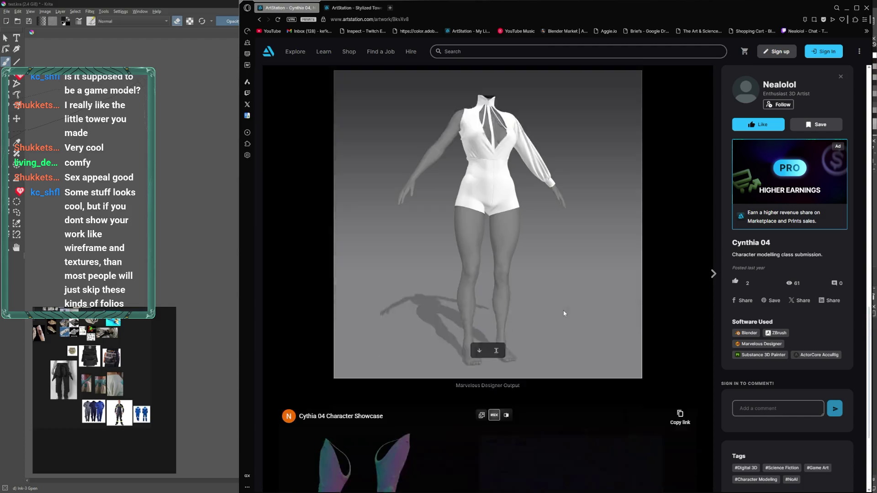
scroll(563, 312, down, 1)
scroll(568, 307, up, 5)
scroll(572, 303, up, 5)
scroll(574, 300, up, 5)
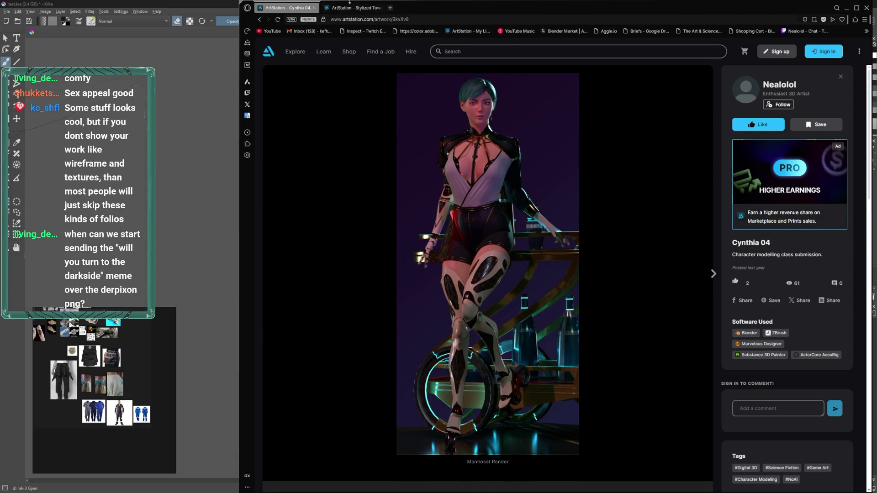
- Switch to the Stylized Tower tab, scroll down, and maximize the browser over Krita
click(352, 8)
scroll(505, 162, down, 1)
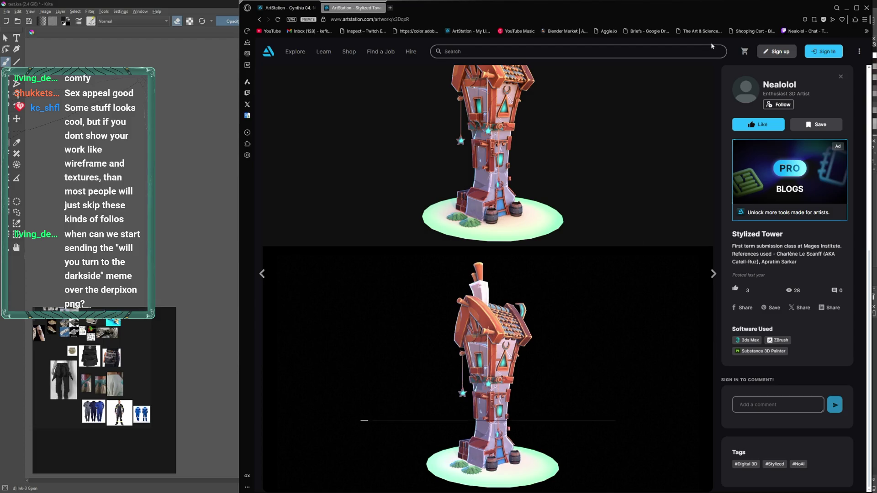
key(super+Up)
- Inspect the 3D tower's sliced textures, full Albedo and Topology wireframe, then return to Krita
scroll(466, 326, down, 2)
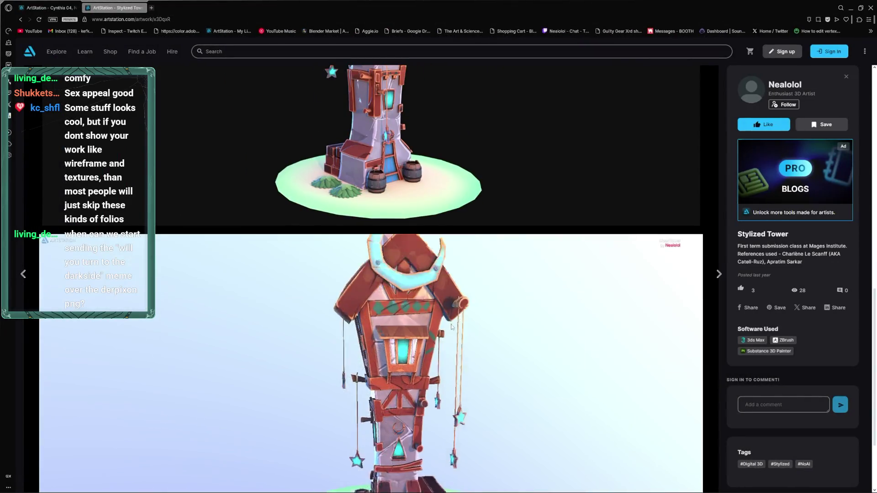
scroll(712, 283, down, 2)
scroll(711, 282, down, 2)
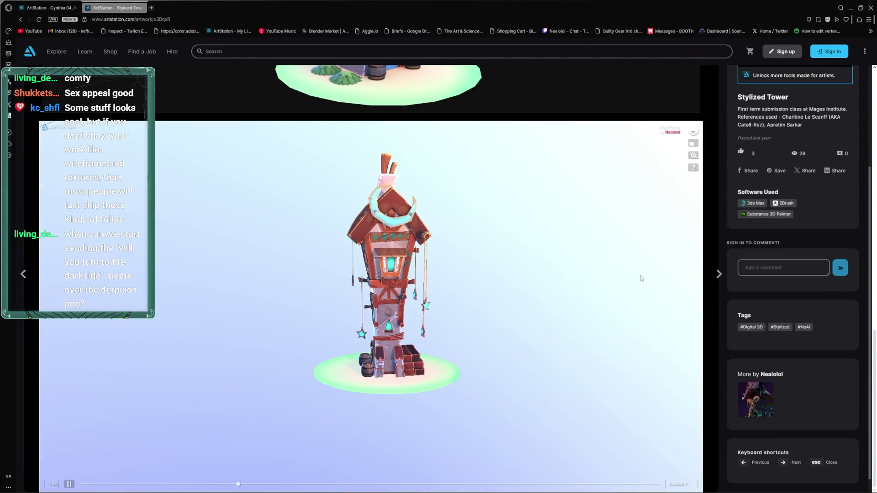
click(693, 155)
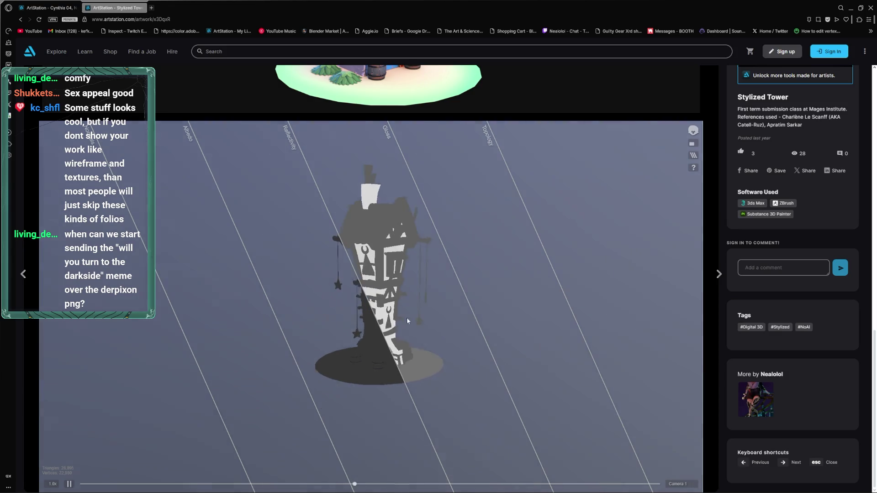
click(213, 146)
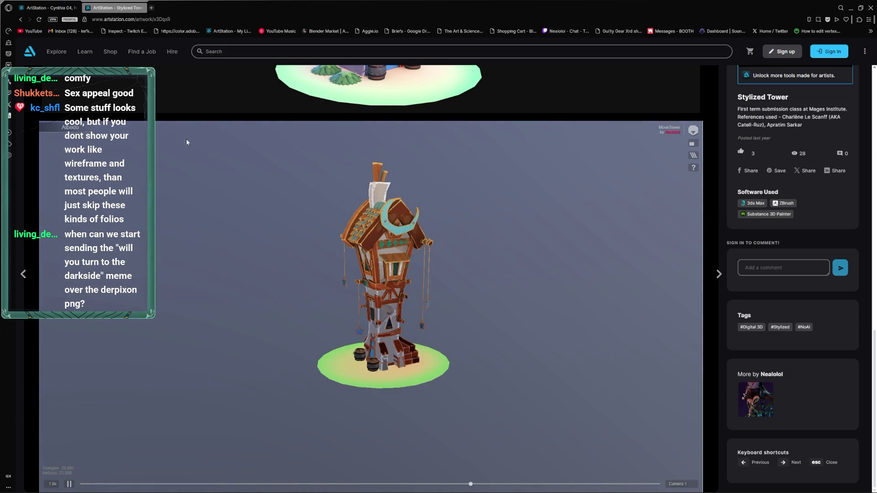
click(693, 155)
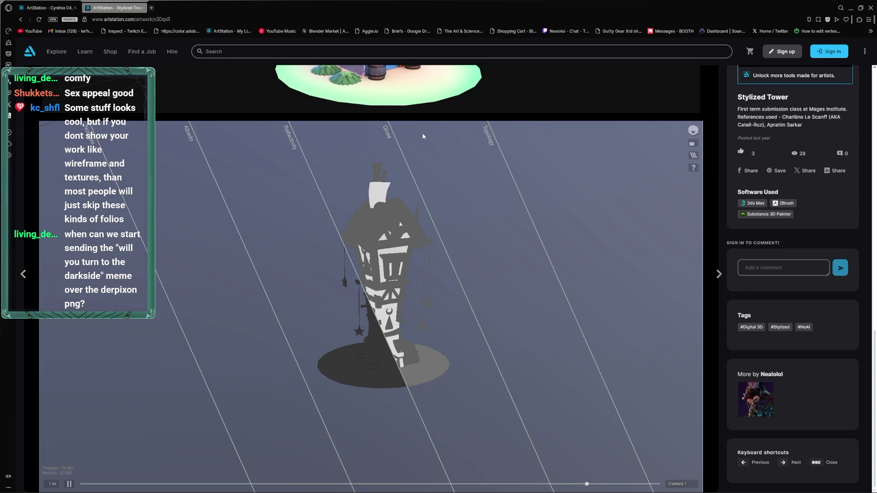
click(492, 137)
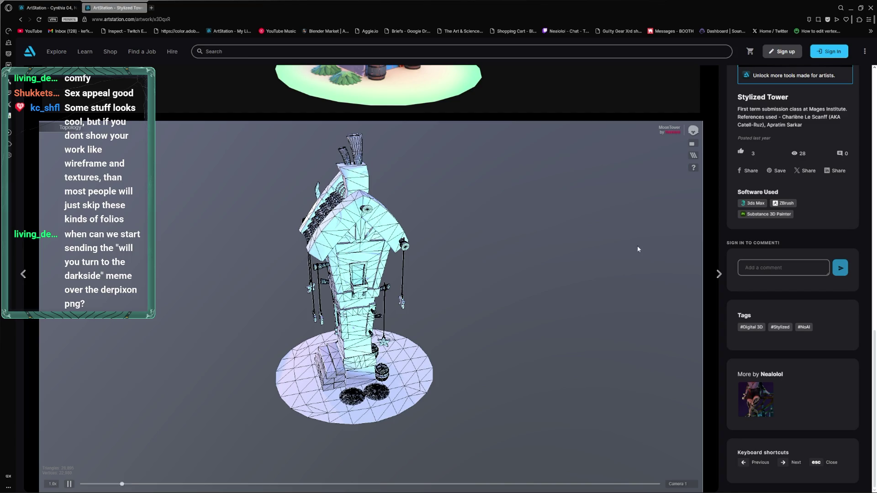
scroll(487, 91, up, 7)
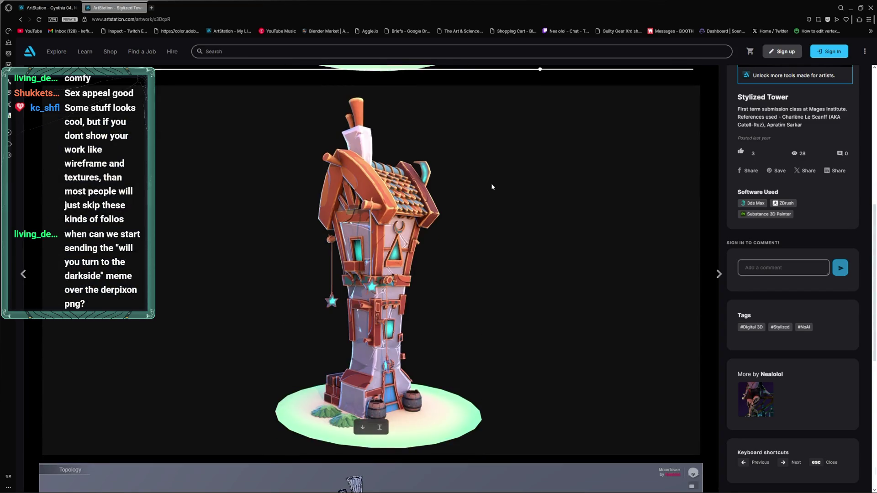
click(871, 8)
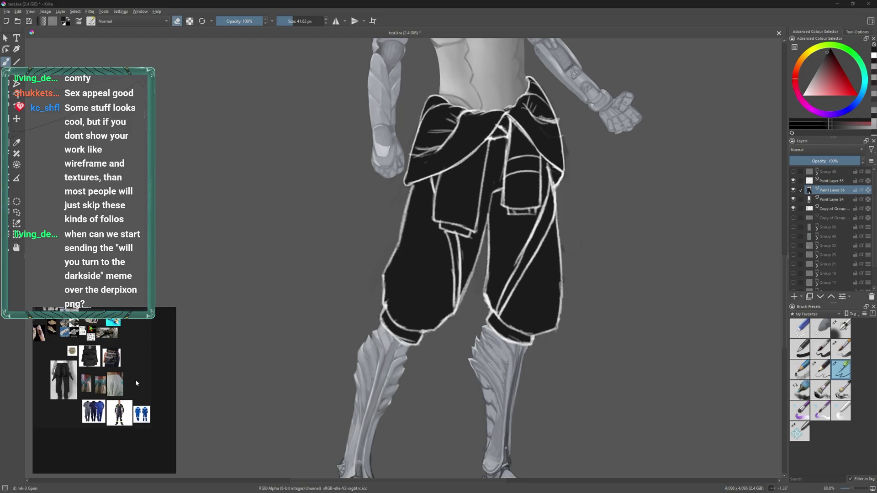
- Redraw white outlines and fold lines on the black trousers and the jacket tied at the waist
scroll(600, 249, down, 1)
scroll(590, 251, up, 1)
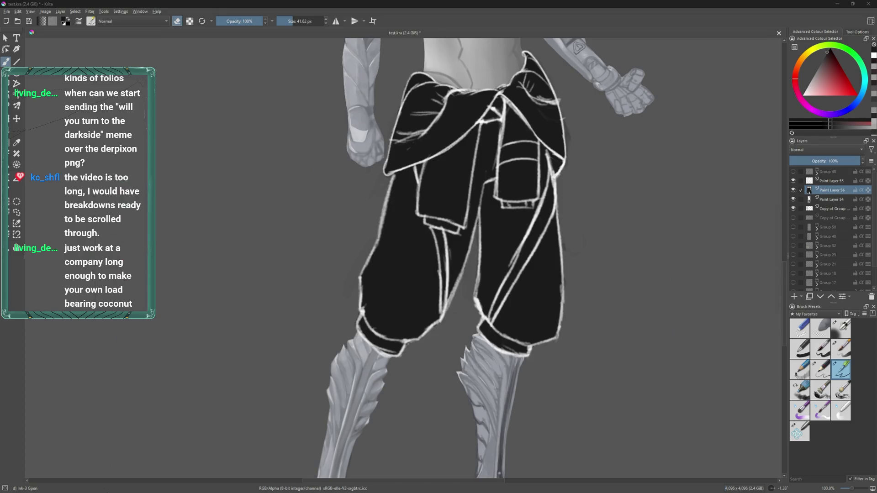
mouse_move(574, 486)
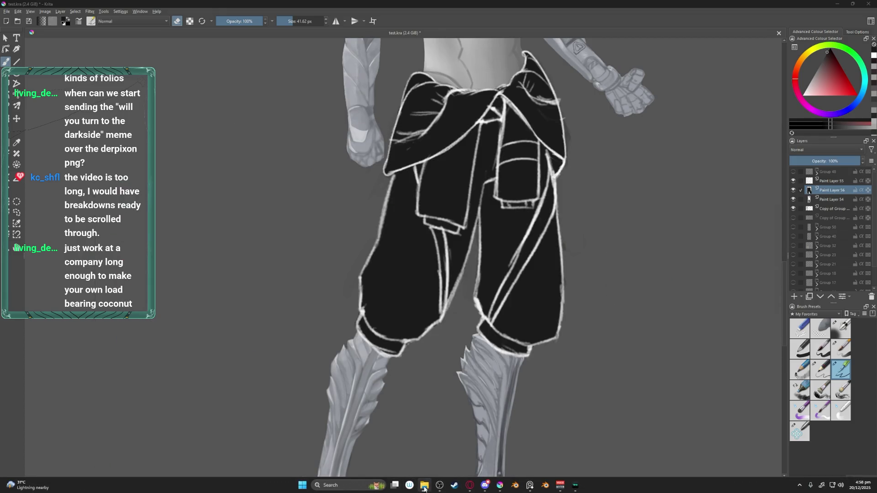
- Bring up the PureRef board, pin it always on top, and zoom into the CV-axle joint diagrams
click(532, 486)
key(ctrl+shift+a)
scroll(141, 376, up, 3)
scroll(113, 383, up, 3)
scroll(114, 383, up, 3)
scroll(113, 382, up, 2)
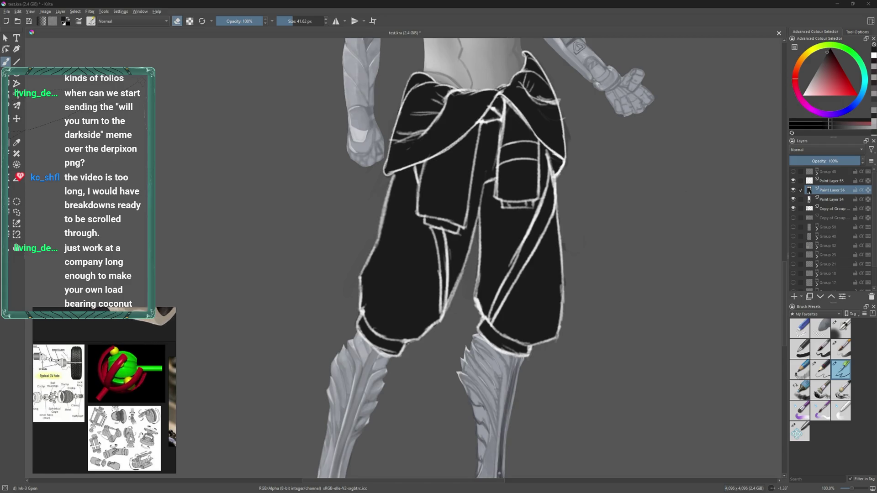
scroll(104, 388, down, 3)
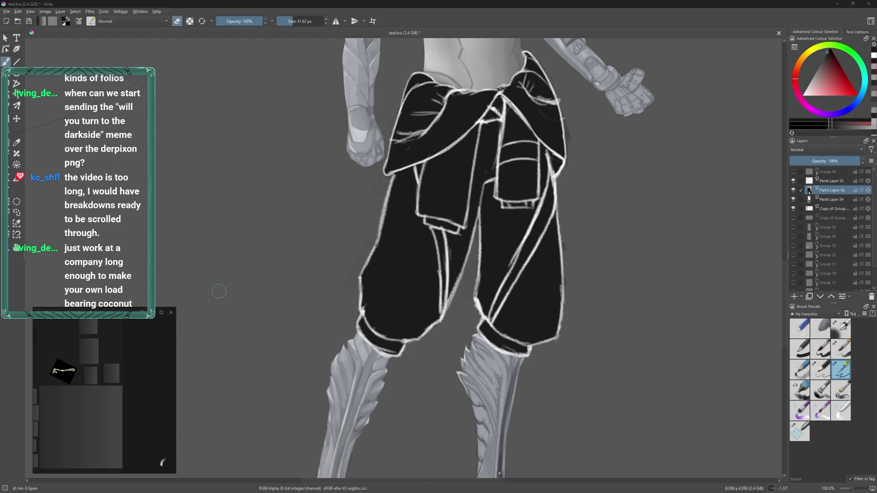
scroll(162, 463, up, 5)
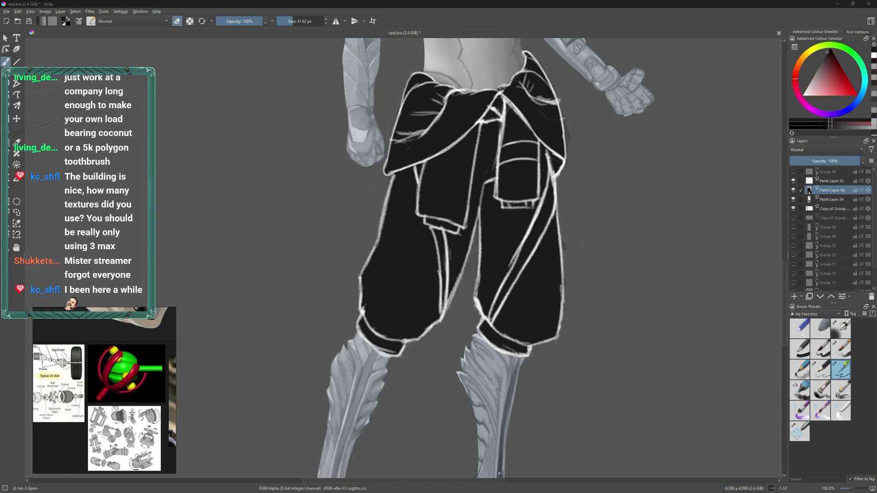
- Drag the 106CyberpunkBarkeep2_1 character reference board over the Krita canvas
mouse_move(706, 105)
mouse_down()
mouse_move(529, 159)
mouse_move(544, 226)
mouse_up()
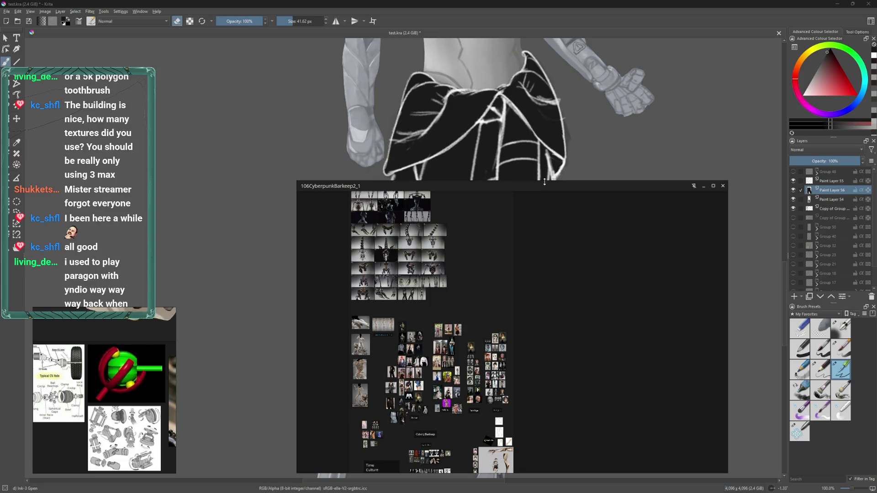
- Stretch the 106CyberpunkBarkeep2_1 window's top edge upward so the collage fills more screen
drag(545, 182, 545, 66)
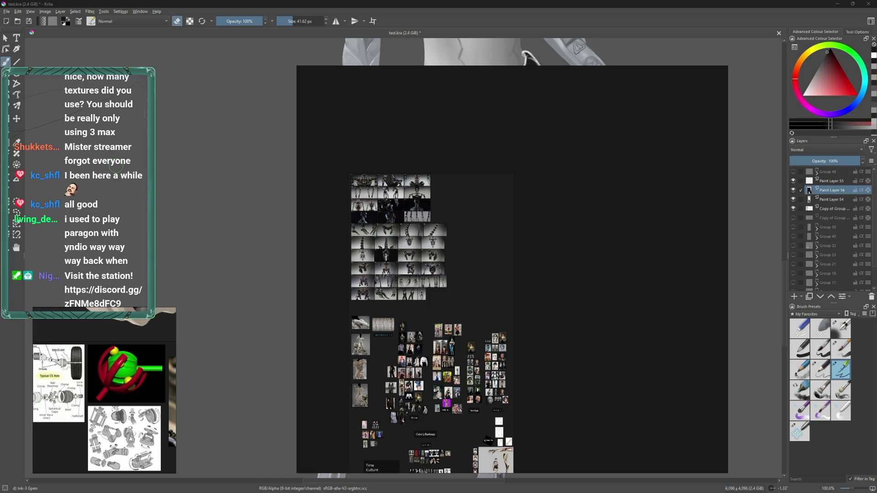
scroll(519, 266, up, 2)
scroll(511, 221, down, 3)
scroll(537, 308, up, 2)
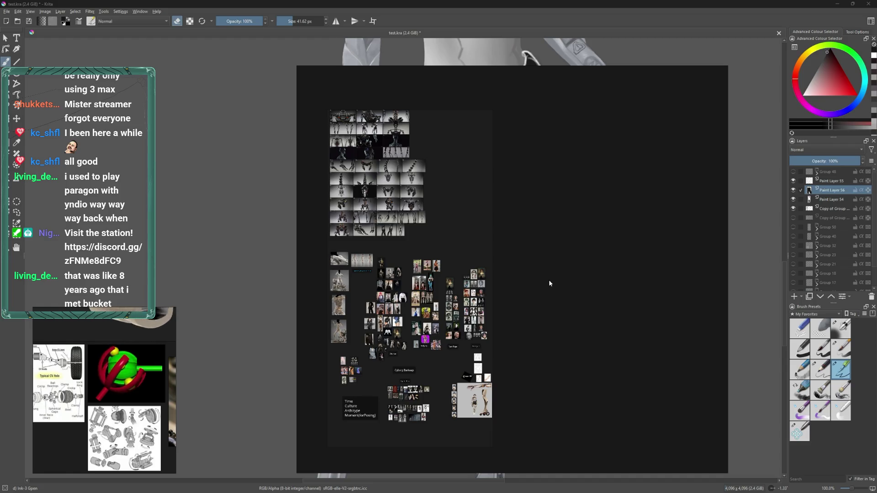
scroll(530, 372, up, 1)
scroll(501, 322, up, 1)
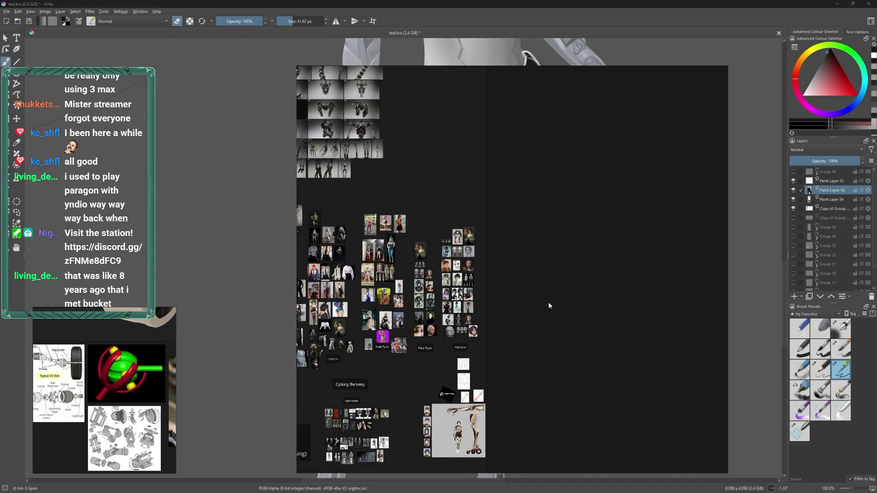
scroll(486, 390, up, 2)
scroll(490, 385, up, 1)
scroll(558, 377, up, 1)
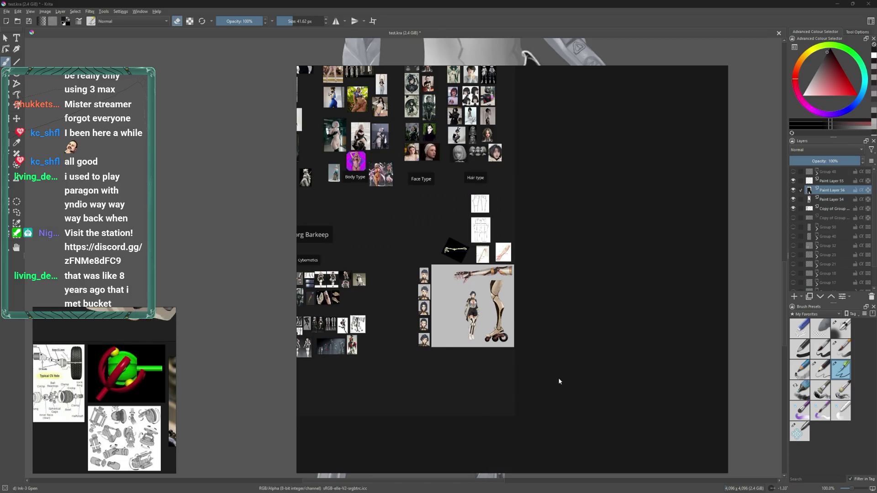
scroll(357, 426, up, 2)
scroll(380, 407, up, 1)
scroll(528, 348, down, 1)
scroll(557, 320, up, 1)
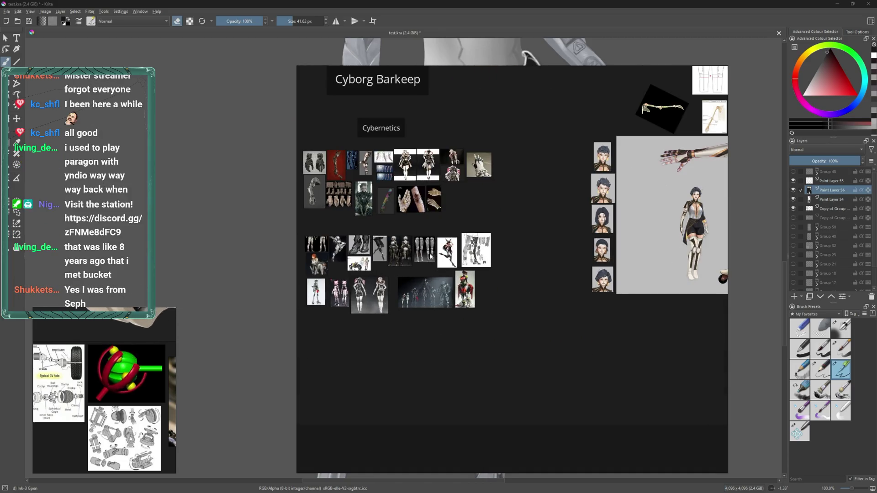
scroll(594, 287, down, 2)
scroll(592, 286, up, 2)
scroll(566, 336, down, 1)
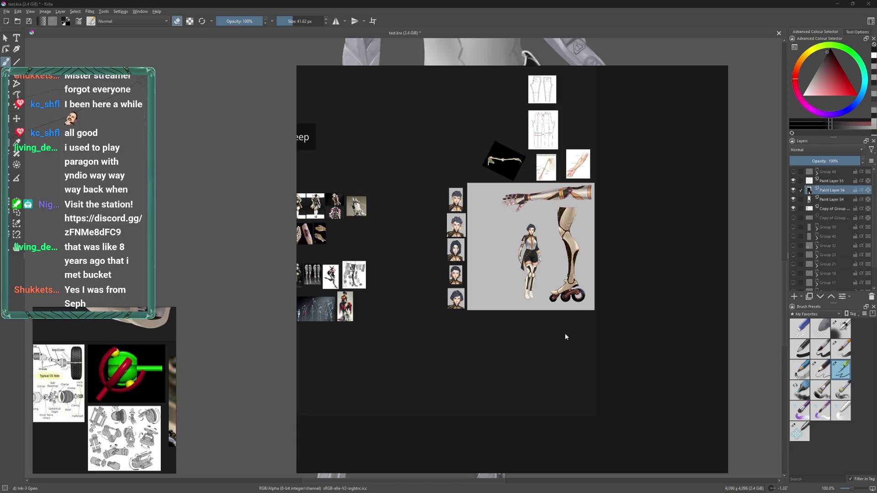
scroll(554, 254, up, 2)
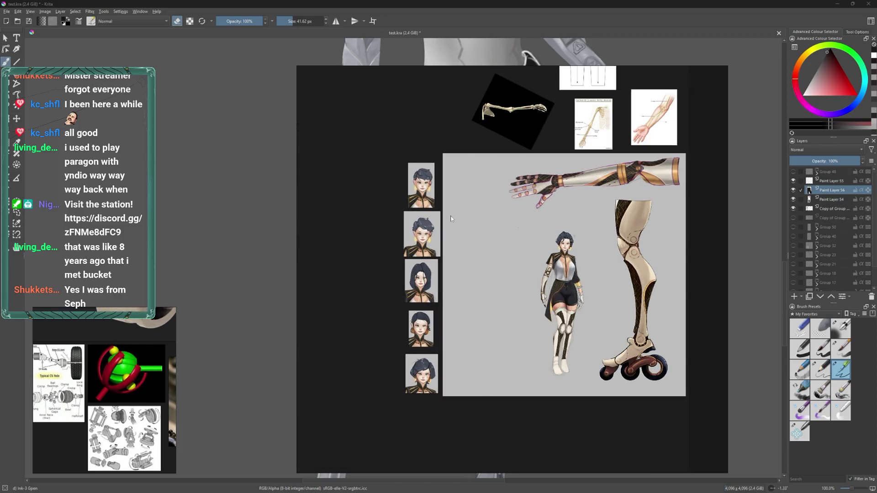
scroll(607, 211, down, 2)
scroll(610, 210, up, 2)
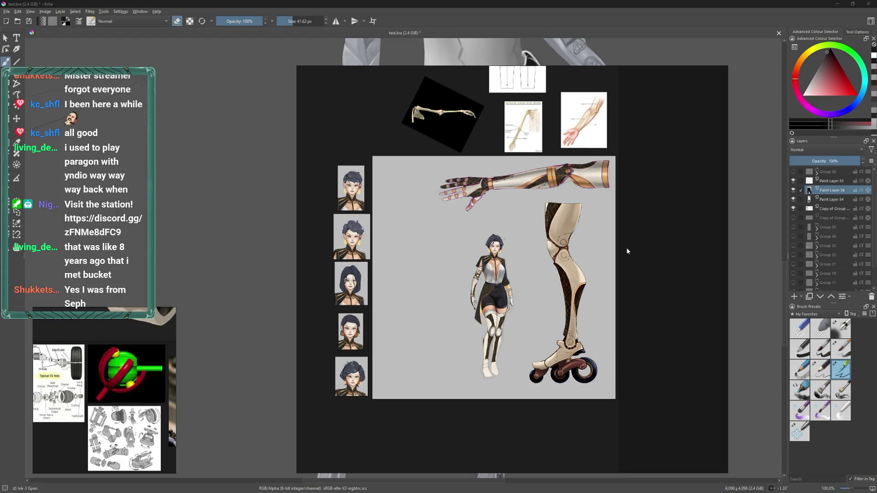
scroll(519, 341, up, 1)
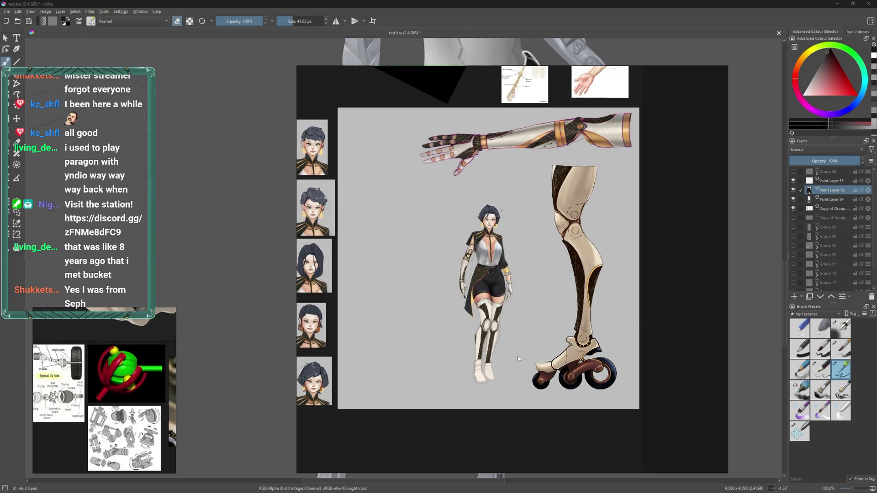
scroll(531, 358, down, 1)
scroll(528, 366, up, 2)
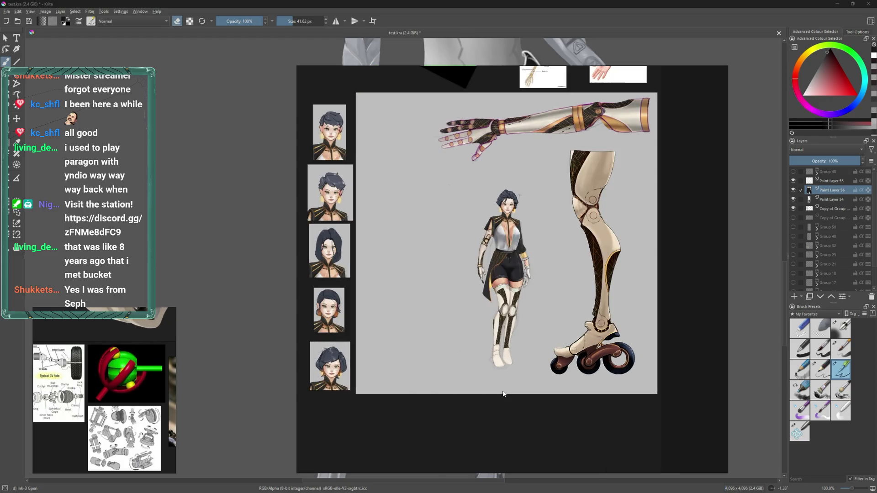
scroll(524, 375, down, 3)
scroll(517, 389, down, 2)
scroll(517, 390, down, 2)
scroll(516, 384, up, 5)
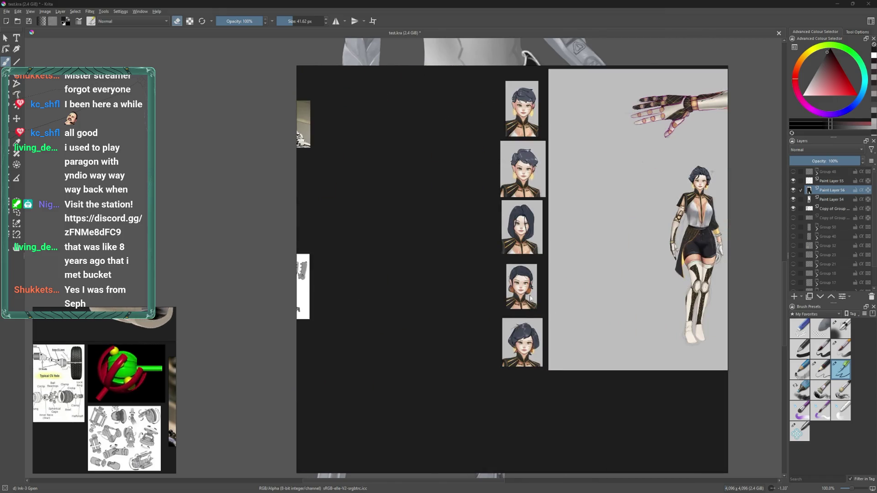
scroll(510, 320, down, 5)
scroll(506, 280, up, 5)
scroll(506, 280, down, 2)
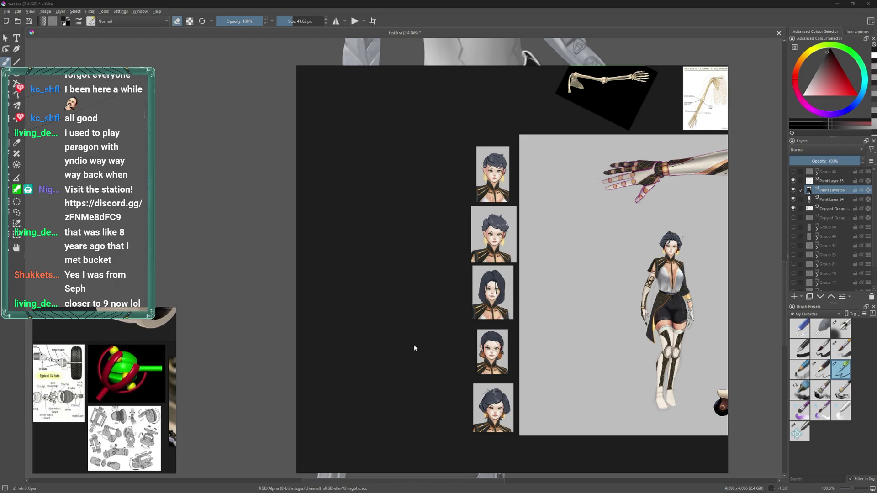
scroll(432, 353, up, 1)
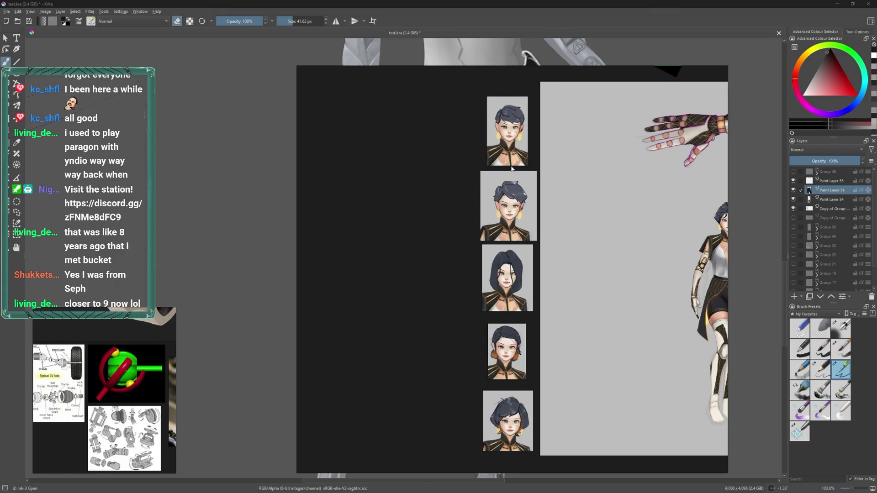
scroll(517, 172, up, 2)
scroll(516, 226, down, 1)
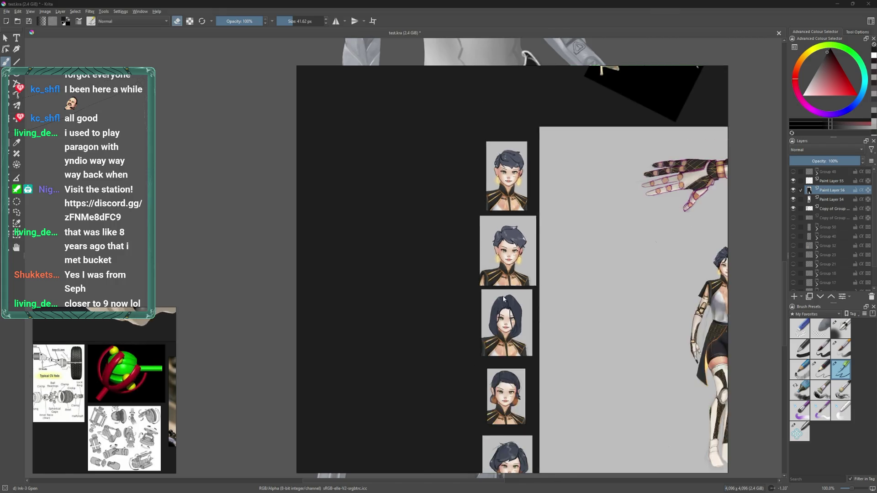
scroll(525, 164, up, 2)
scroll(421, 161, down, 2)
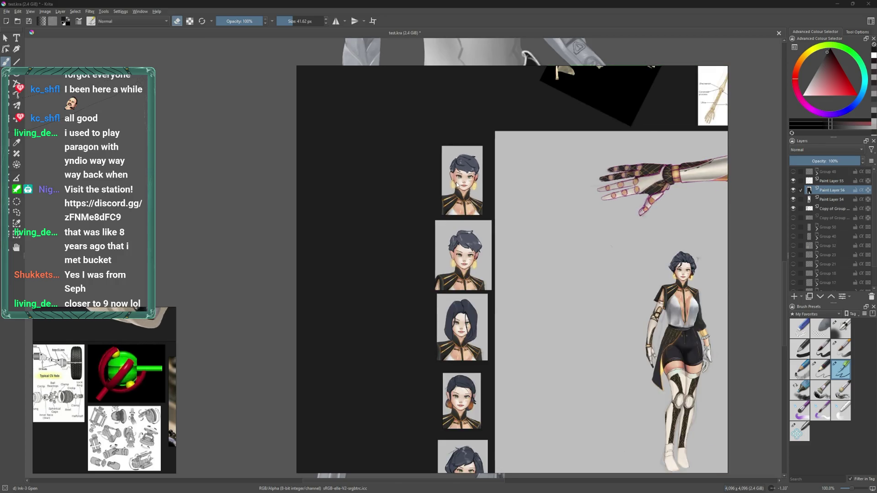
scroll(452, 196, down, 1)
scroll(464, 228, down, 1)
scroll(493, 291, down, 2)
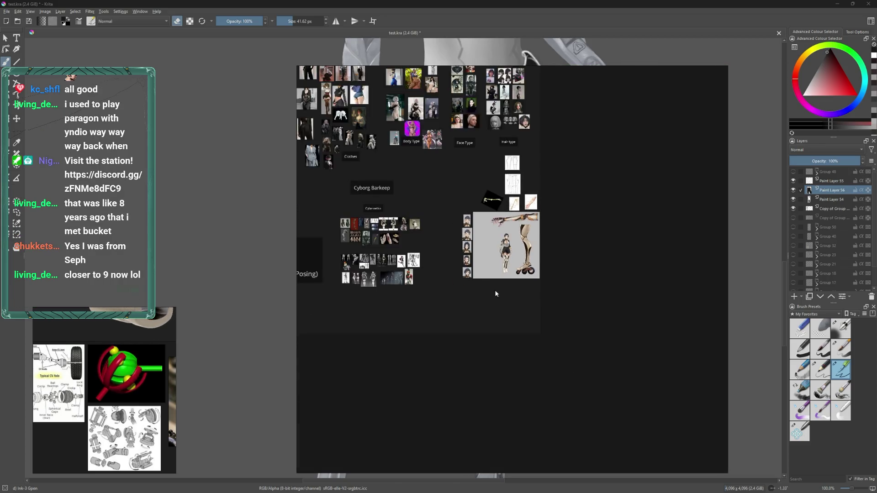
scroll(504, 295, down, 1)
scroll(503, 295, up, 1)
scroll(493, 277, up, 2)
scroll(493, 274, down, 1)
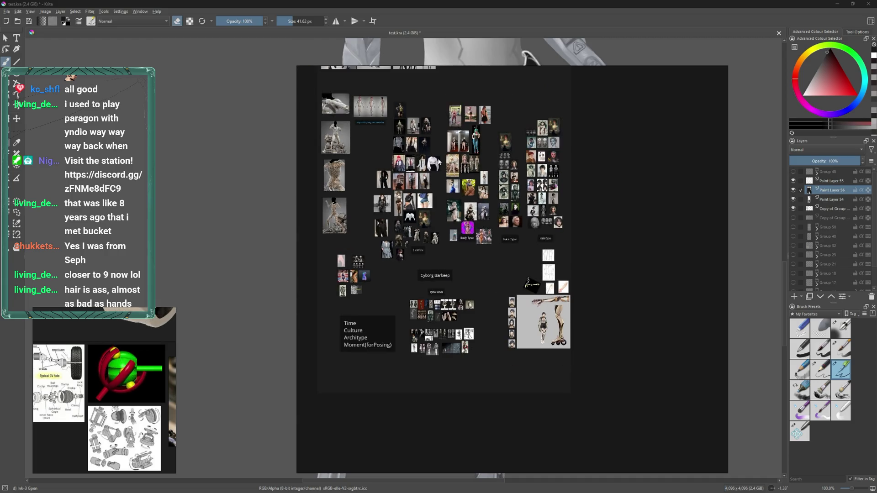
scroll(496, 271, up, 1)
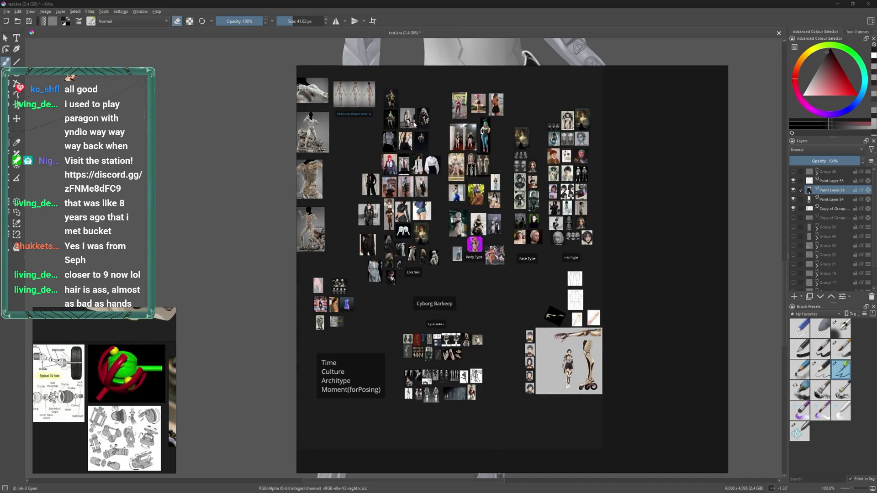
scroll(505, 281, up, 1)
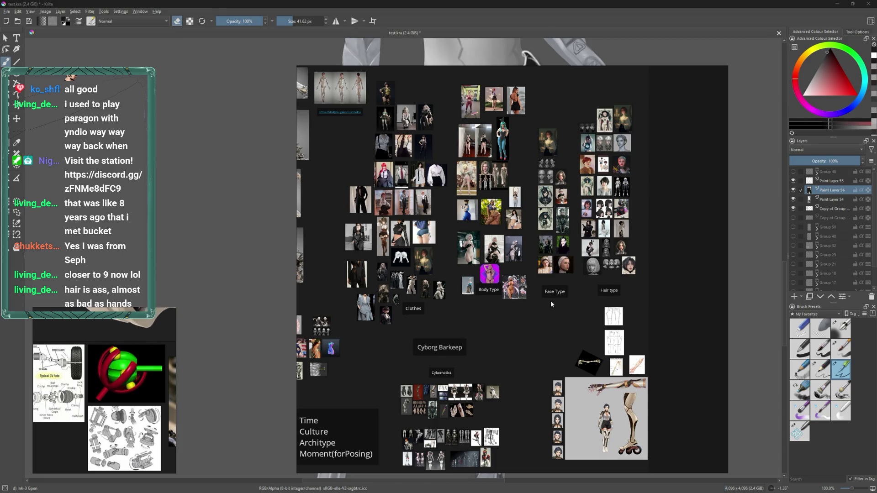
scroll(594, 388, up, 4)
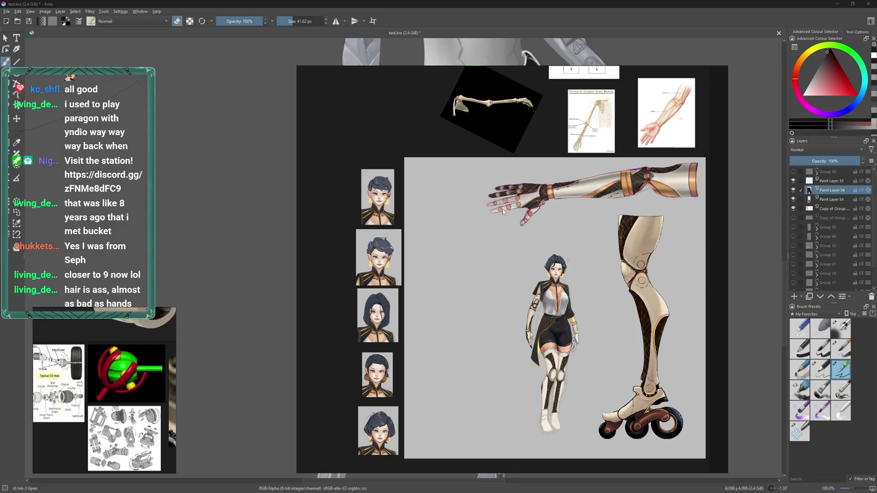
scroll(483, 284, down, 1)
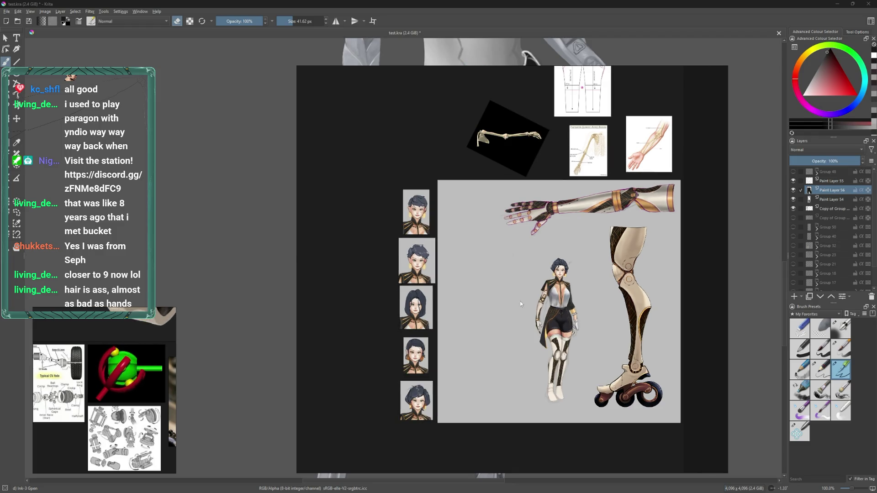
scroll(520, 300, down, 5)
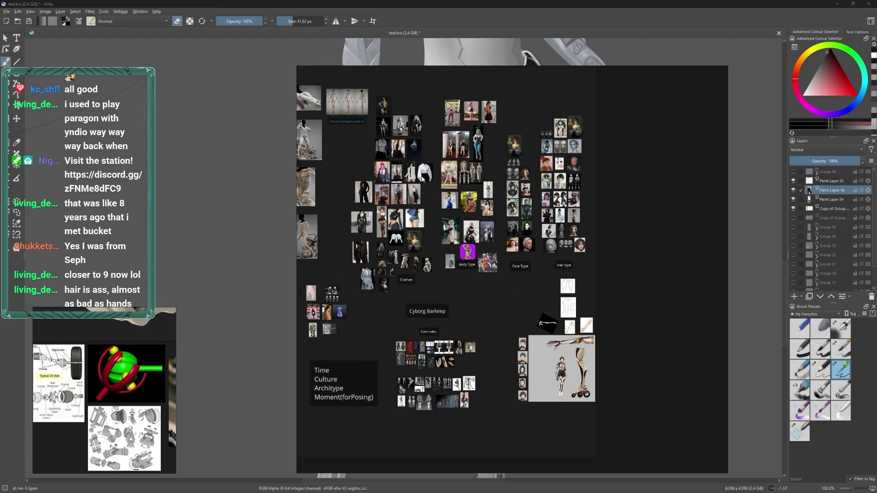
scroll(571, 274, up, 1)
scroll(614, 157, down, 1)
key(alt+Tab)
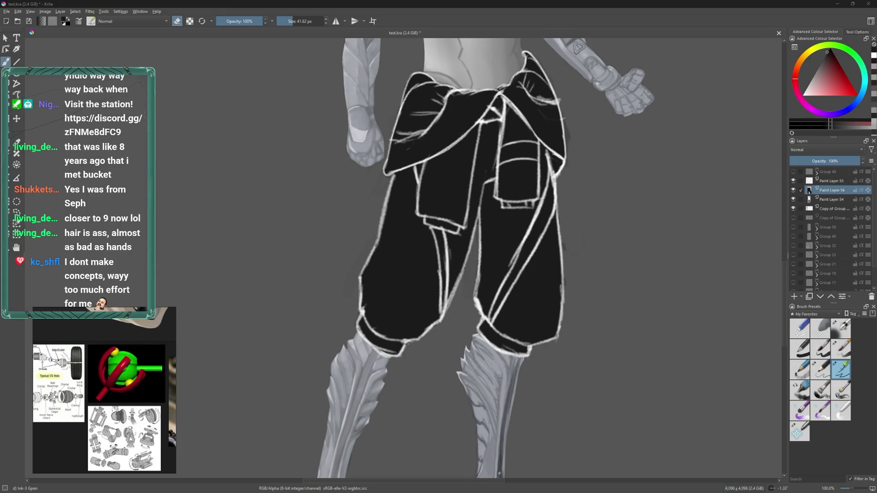
key(alt+Tab)
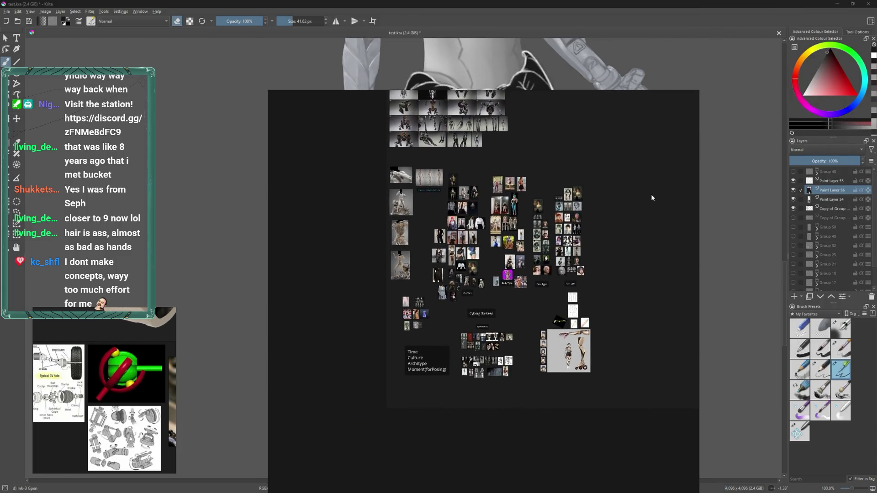
- Zoom in and out across the Cyborg Barkeep reference board to inspect its images
scroll(674, 207, up, 2)
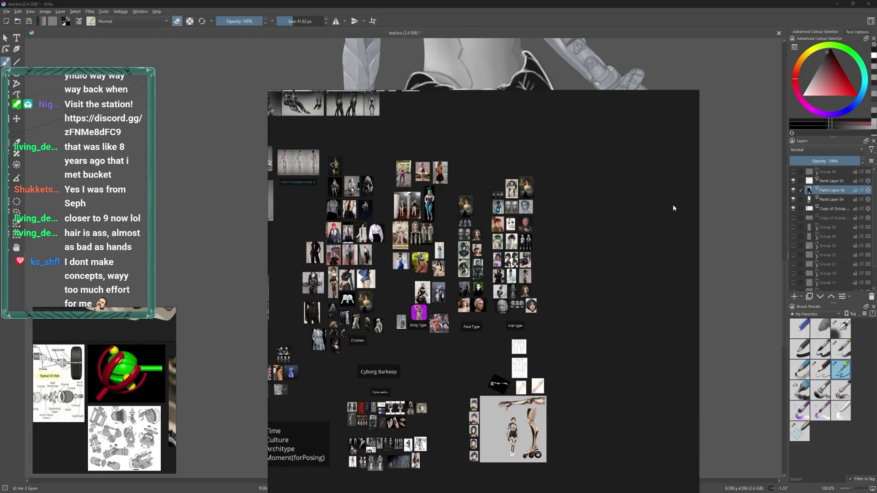
scroll(598, 183, up, 1)
scroll(589, 184, up, 2)
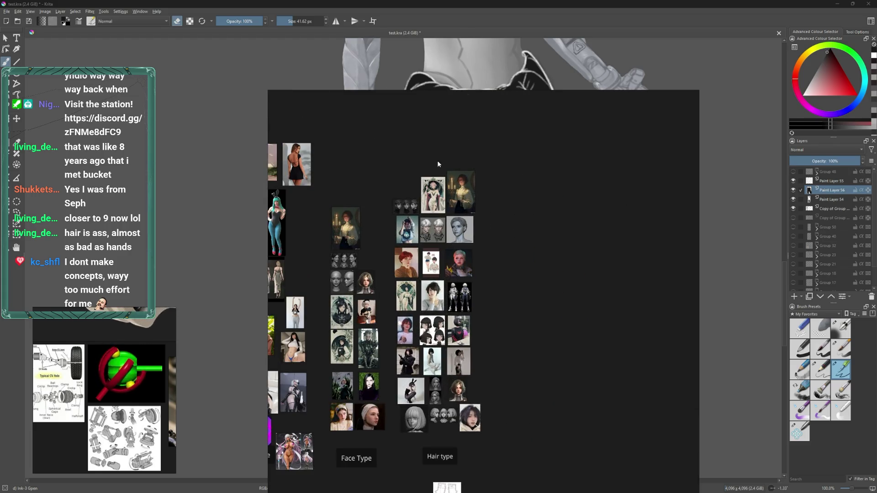
scroll(486, 165, down, 1)
scroll(407, 180, up, 2)
scroll(455, 159, up, 2)
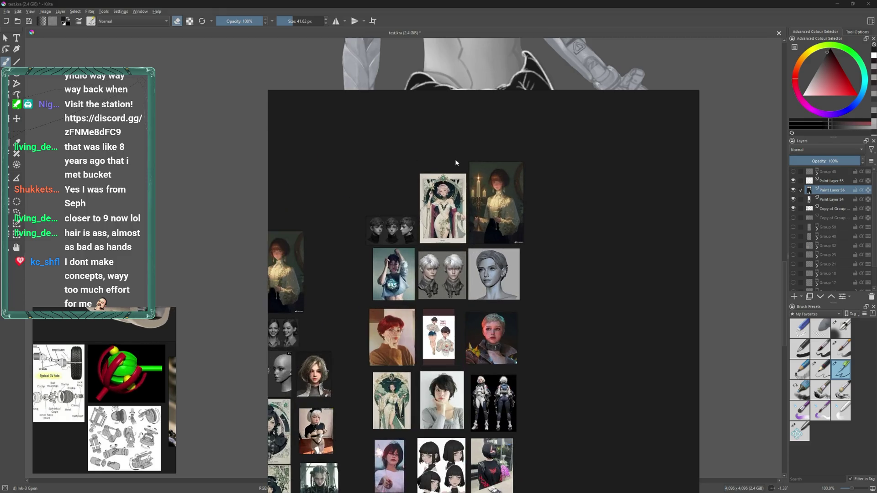
scroll(455, 162, up, 1)
scroll(469, 169, up, 2)
scroll(469, 181, down, 1)
scroll(469, 192, up, 2)
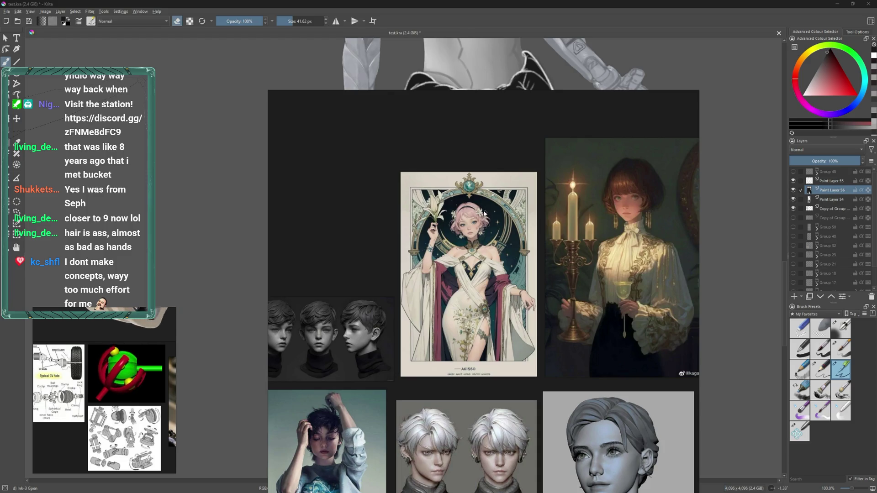
scroll(486, 212, down, 3)
scroll(488, 188, down, 2)
scroll(498, 173, down, 1)
scroll(499, 173, down, 2)
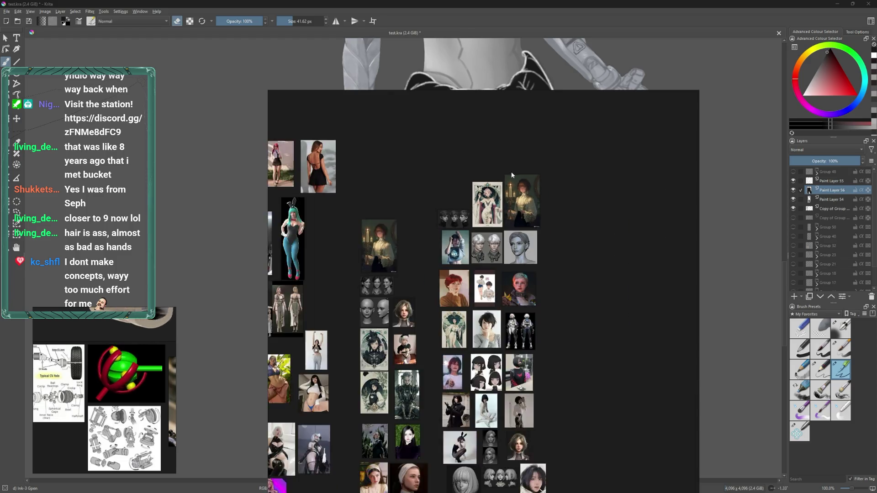
scroll(499, 173, down, 1)
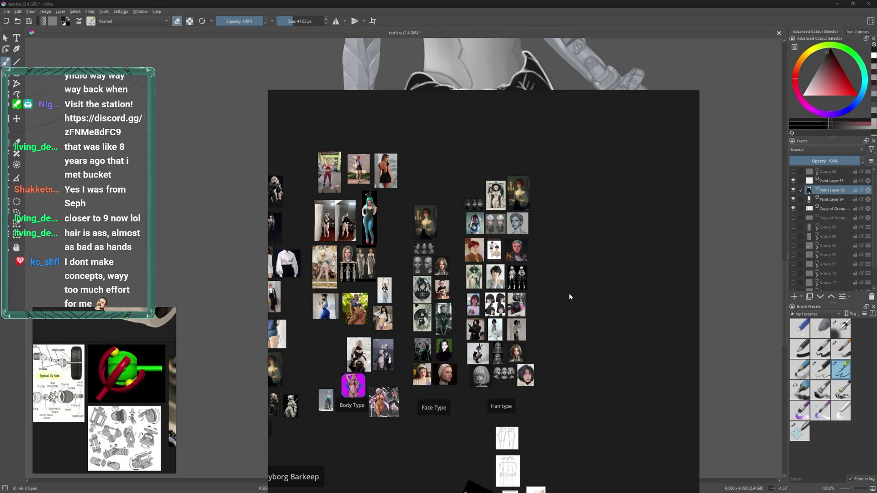
- Pan through the Cybernetics, Time and Hair type sections, then quit to raise the unsaved warning
mouse_move(569, 297)
mouse_down()
mouse_move(579, 259)
mouse_move(757, 257)
mouse_up()
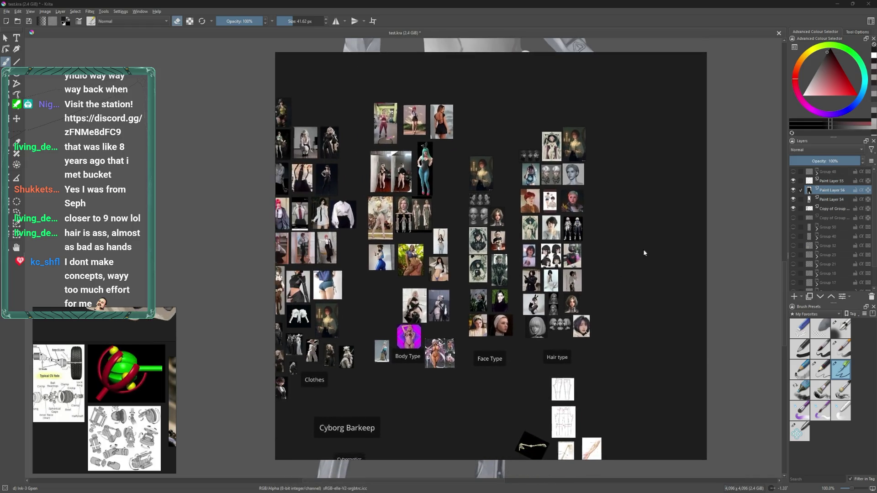
mouse_move(516, 296)
mouse_down()
mouse_move(587, 293)
mouse_move(539, 225)
mouse_up()
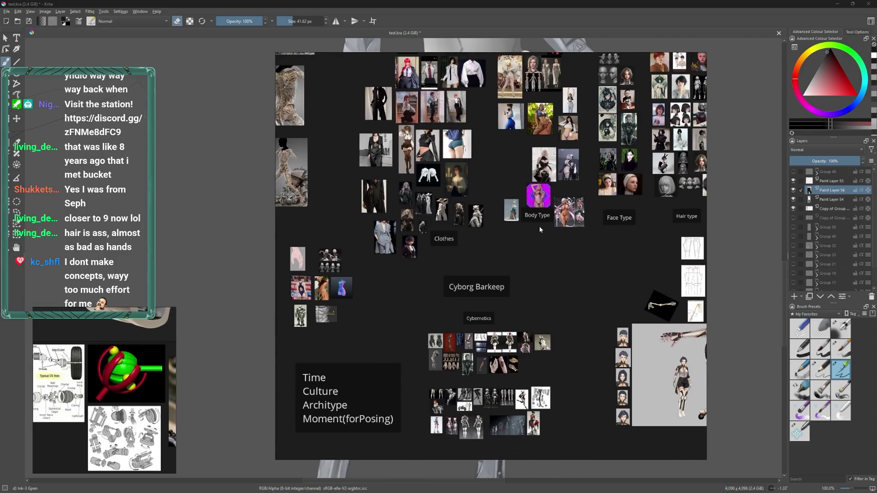
drag(570, 288, 547, 238)
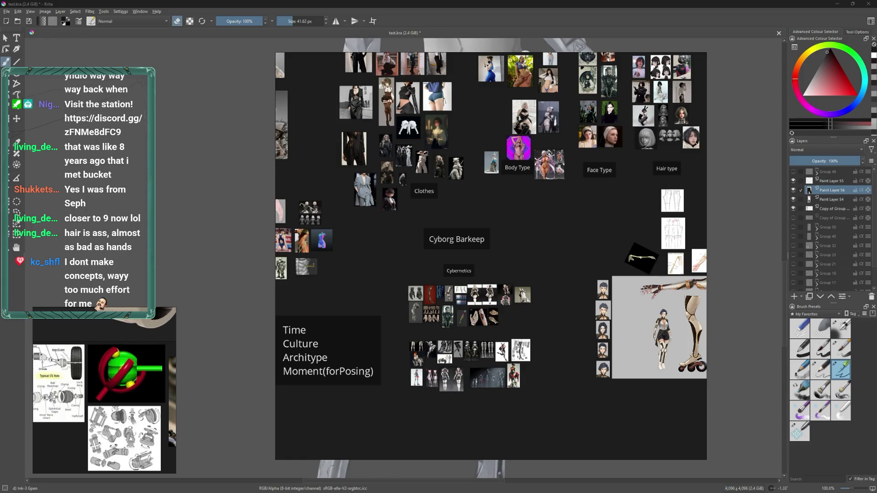
scroll(499, 351, up, 2)
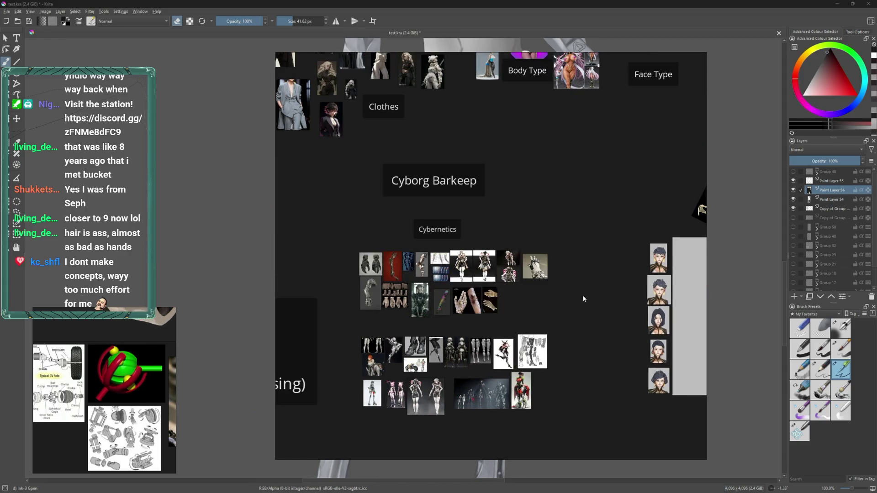
drag(584, 298, 389, 360)
scroll(397, 347, down, 3)
scroll(400, 347, up, 1)
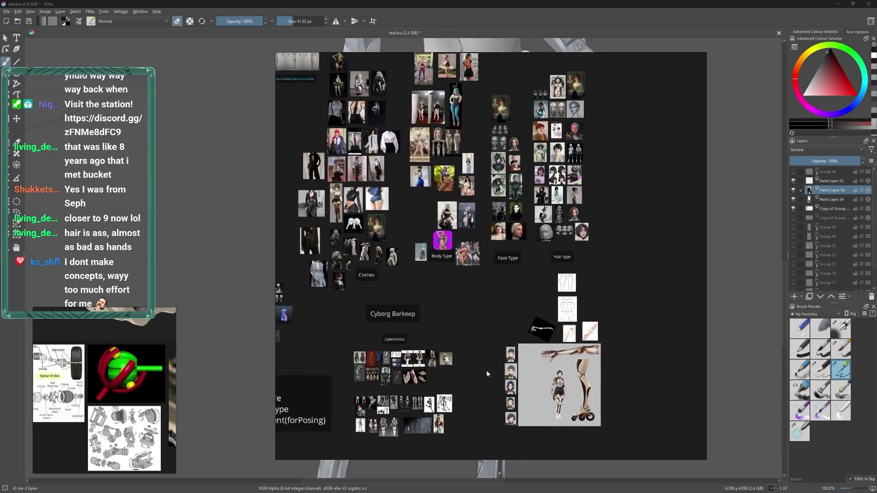
scroll(501, 336, down, 2)
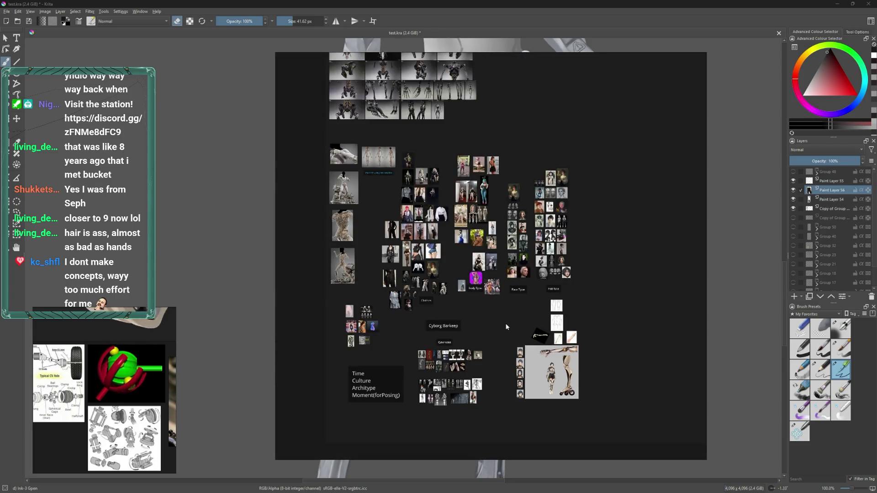
scroll(501, 337, up, 1)
key(ctrl+q)
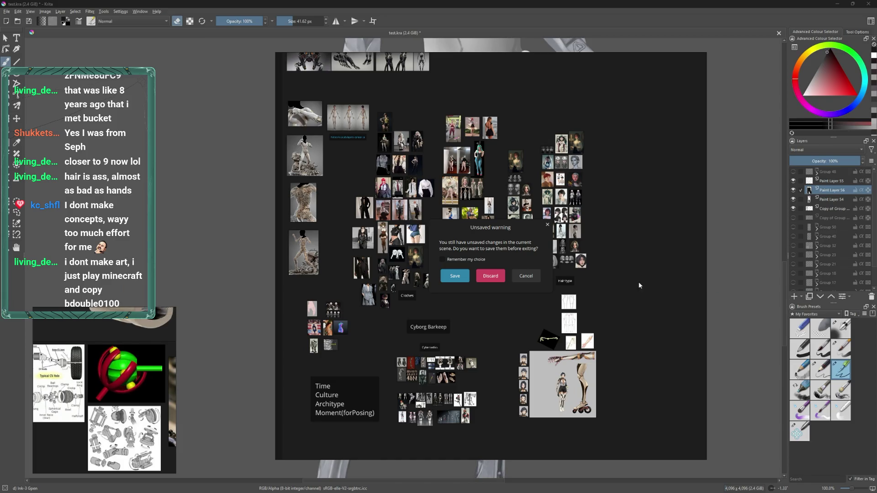
- Discard the Cyborg Barkeep board changes and load the Valkyries reference board, shifted up-left
click(492, 277)
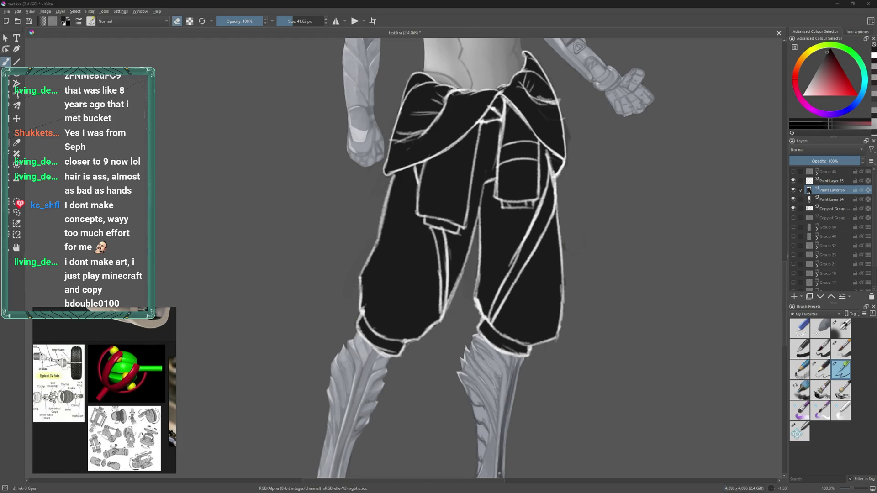
key(ctrl+r)
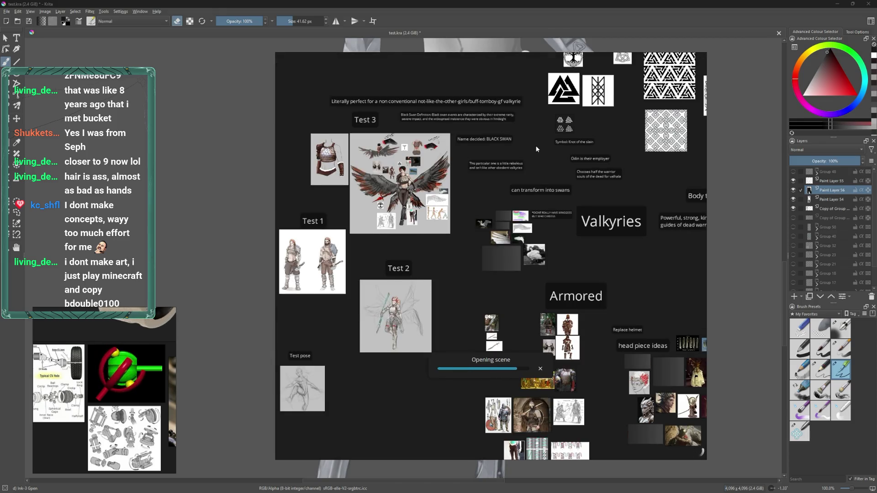
mouse_move(538, 153)
mouse_down()
mouse_move(480, 117)
mouse_move(470, 152)
mouse_up()
scroll(471, 151, down, 3)
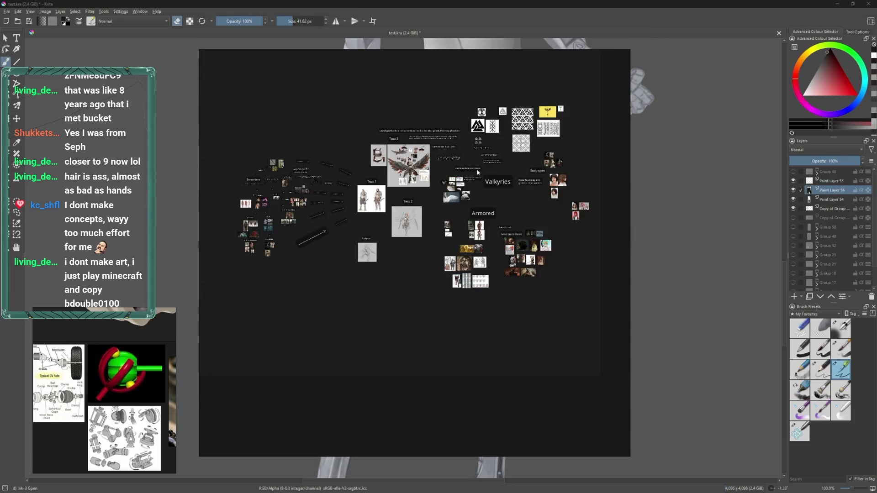
scroll(366, 166, up, 2)
scroll(256, 219, up, 3)
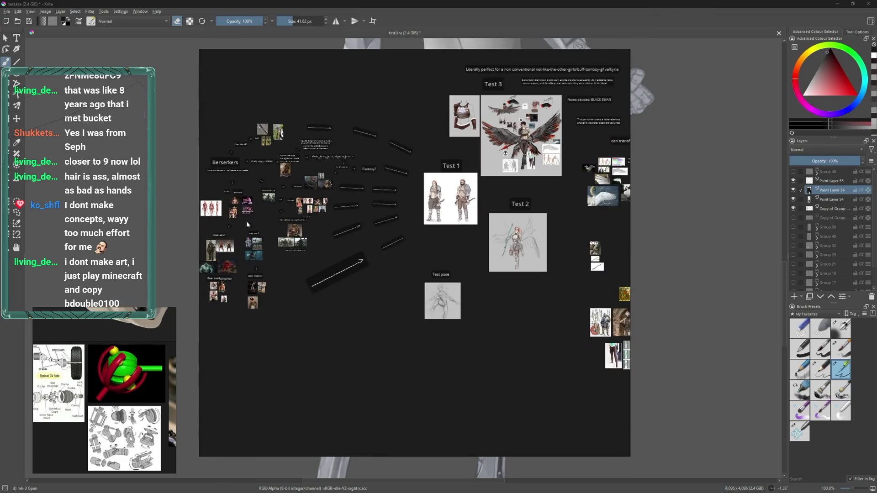
drag(245, 221, 130, 228)
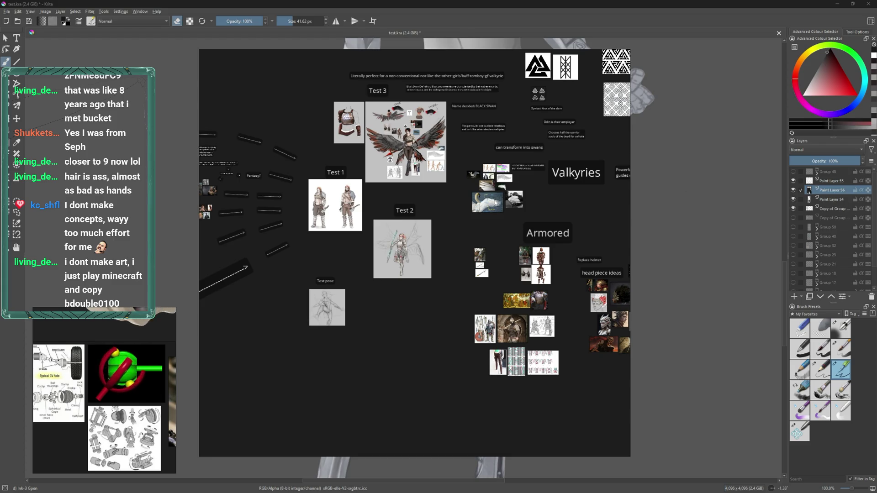
drag(640, 210, 566, 244)
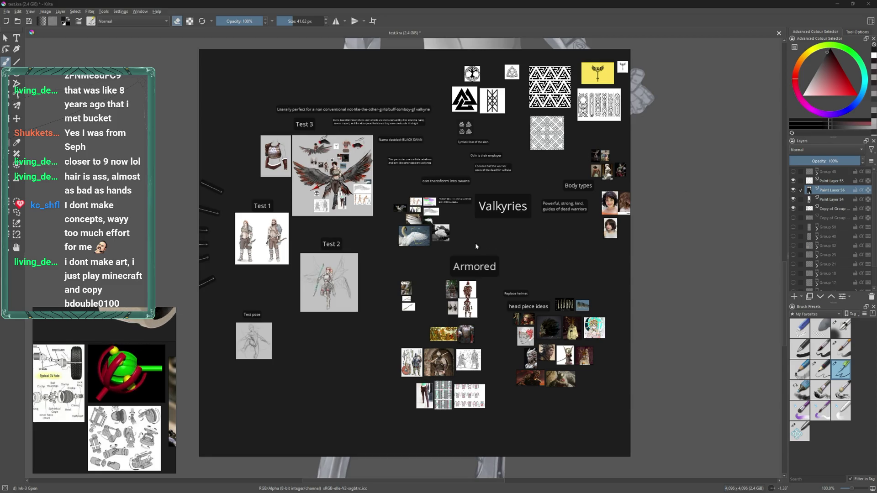
scroll(508, 236, down, 2)
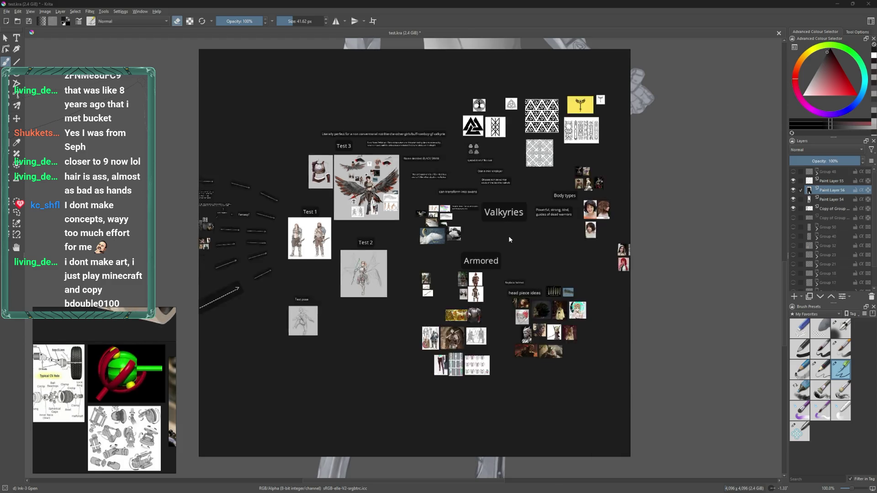
scroll(255, 189, up, 3)
scroll(427, 160, up, 1)
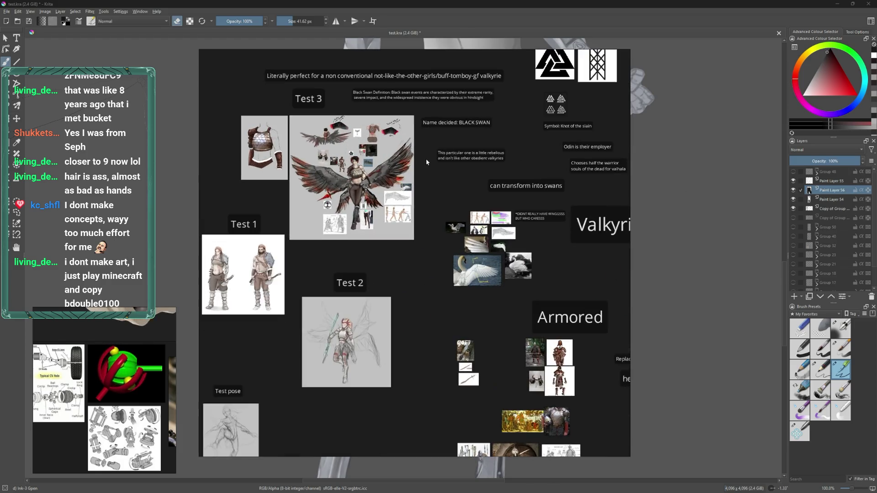
scroll(449, 170, down, 2)
scroll(339, 151, up, 2)
scroll(333, 148, up, 1)
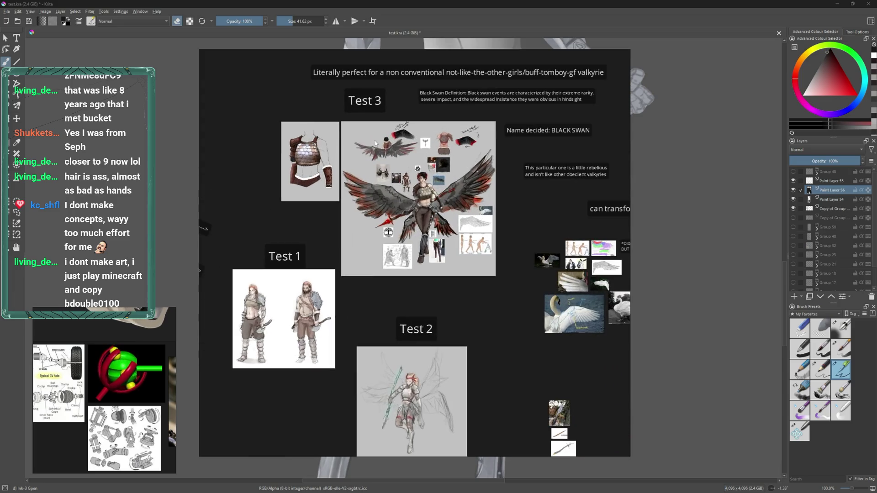
scroll(377, 143, up, 1)
scroll(365, 137, down, 2)
scroll(430, 239, down, 2)
scroll(411, 192, up, 1)
scroll(420, 173, down, 1)
scroll(423, 158, up, 2)
scroll(536, 169, up, 3)
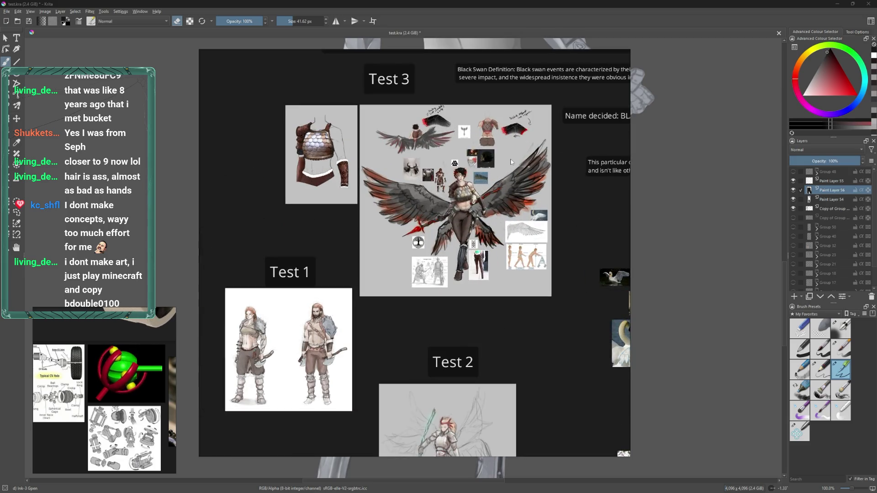
scroll(514, 162, up, 1)
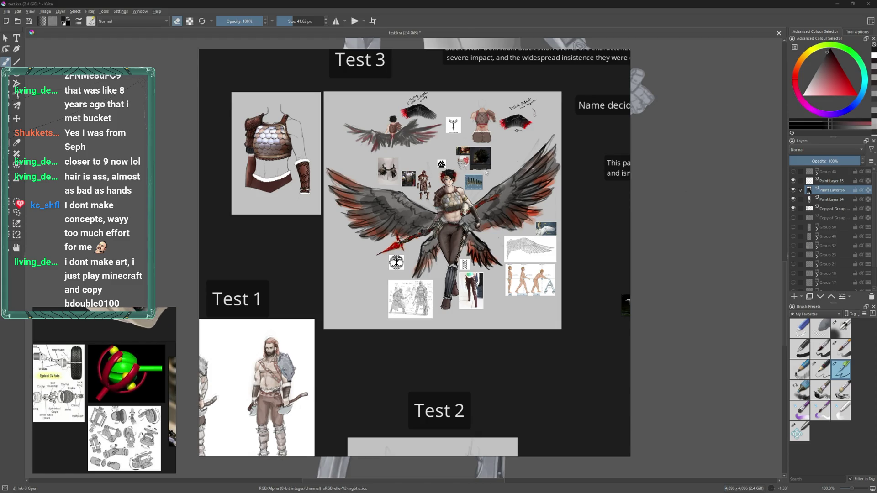
scroll(451, 150, down, 1)
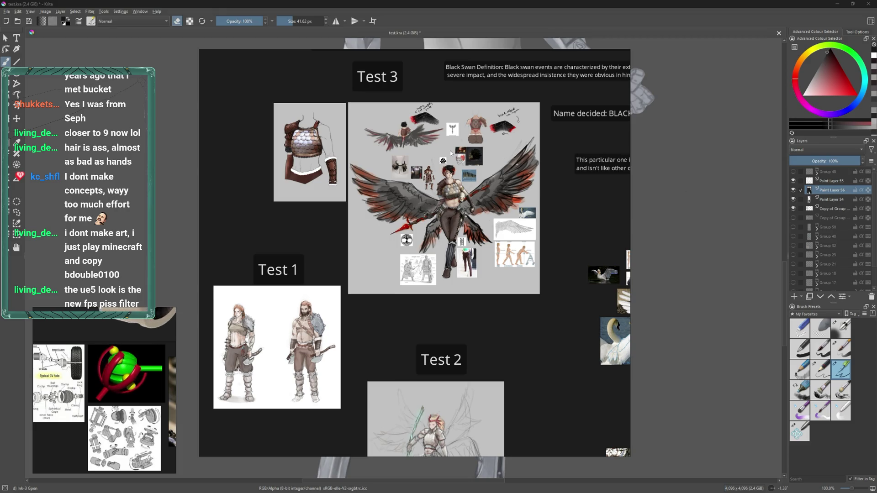
scroll(451, 154, down, 2)
scroll(451, 156, down, 1)
scroll(465, 260, up, 1)
scroll(407, 244, down, 1)
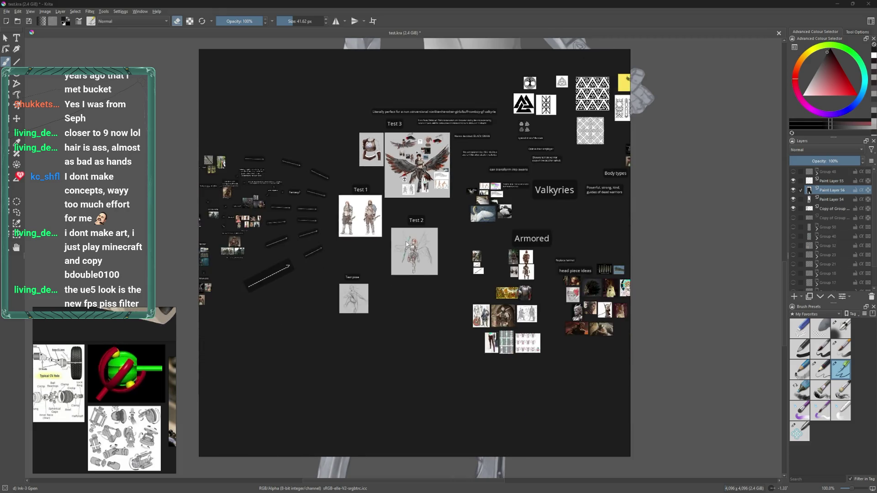
scroll(540, 270, up, 2)
scroll(411, 279, down, 2)
scroll(494, 275, up, 2)
scroll(532, 294, down, 2)
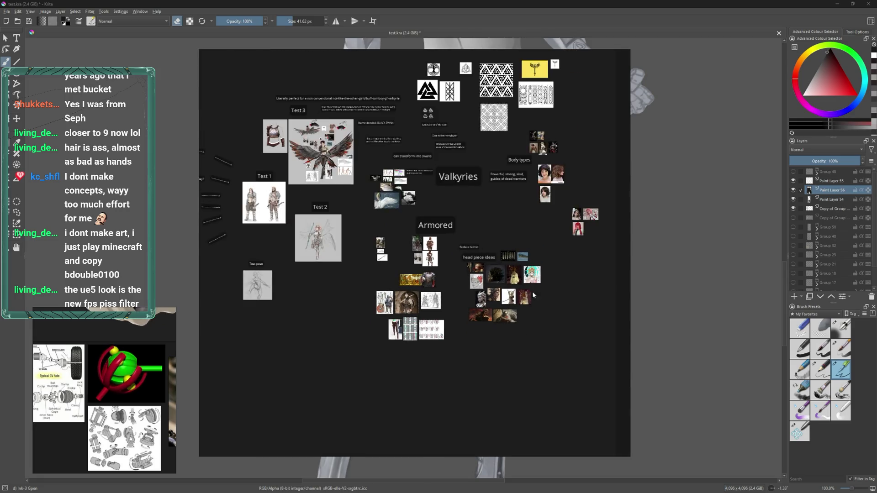
scroll(545, 205, up, 2)
drag(292, 210, 585, 203)
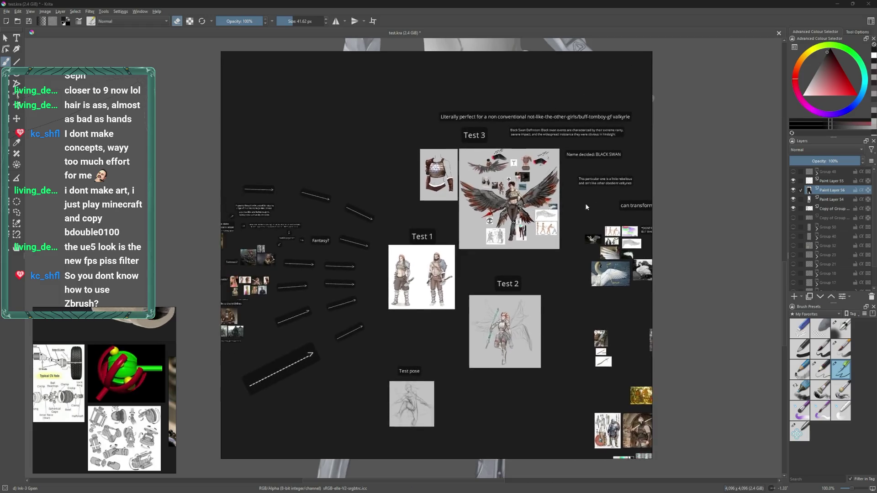
scroll(563, 205, up, 2)
drag(339, 170, 310, 215)
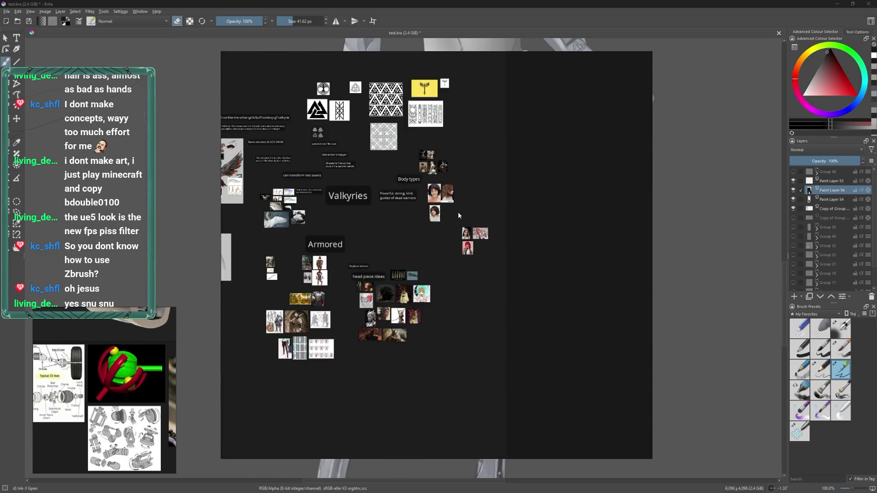
- Close the Valkyries reference board from its context menu
right_click(514, 245)
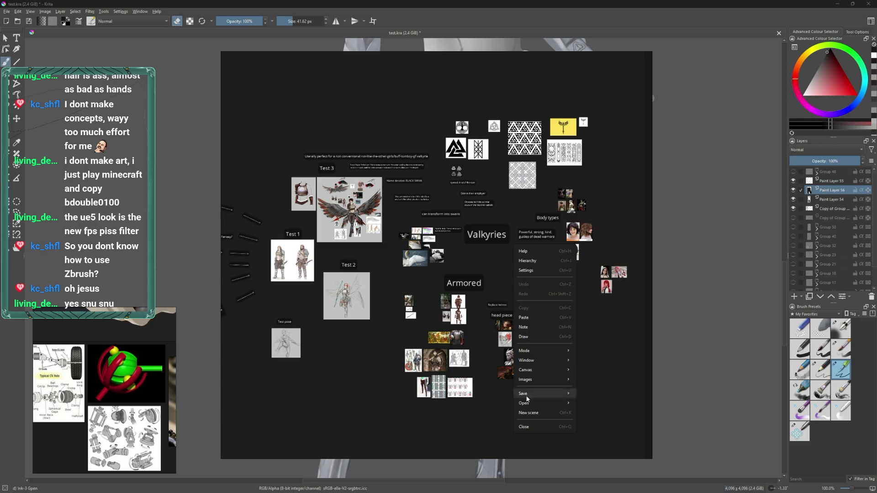
click(532, 426)
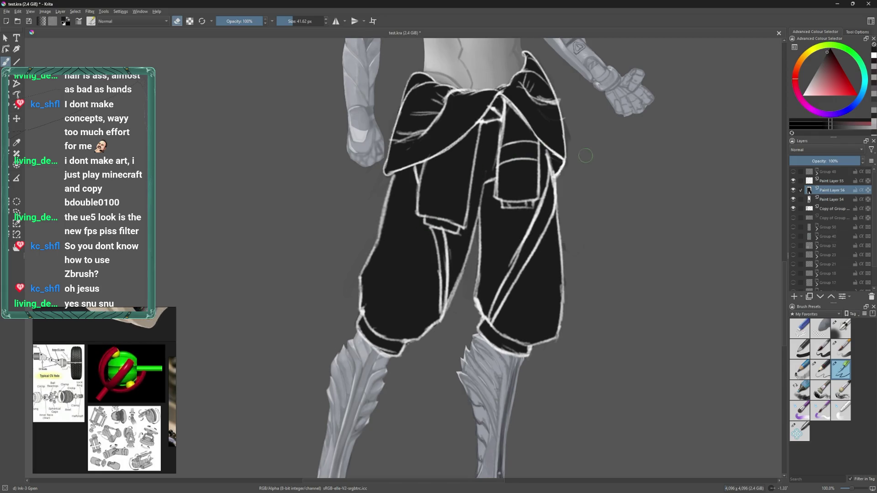
- Set Paint Layer 55, holding the white trouser linework, to 15% opacity
scroll(498, 205, down, 2)
scroll(498, 211, down, 3)
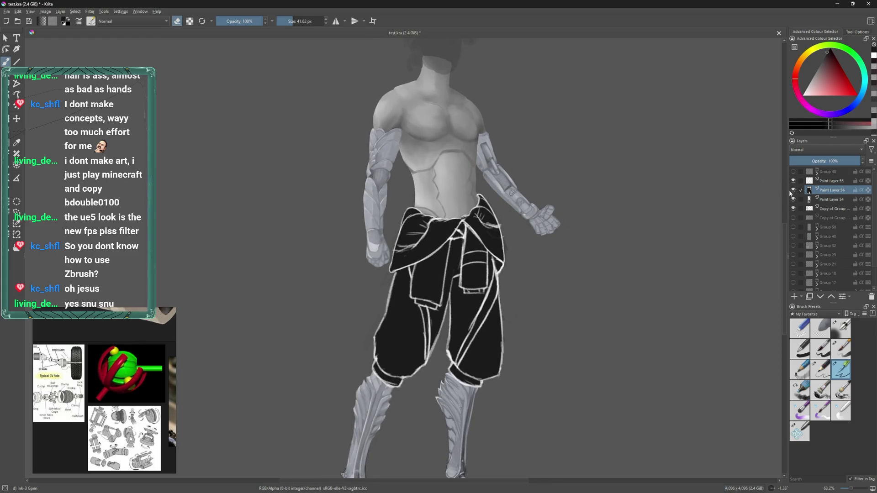
drag(568, 247, 594, 251)
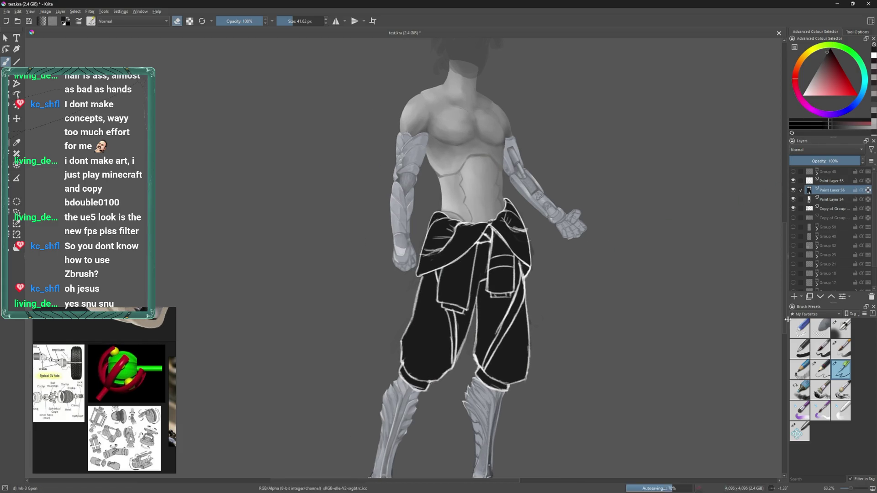
click(832, 181)
drag(830, 161, 800, 165)
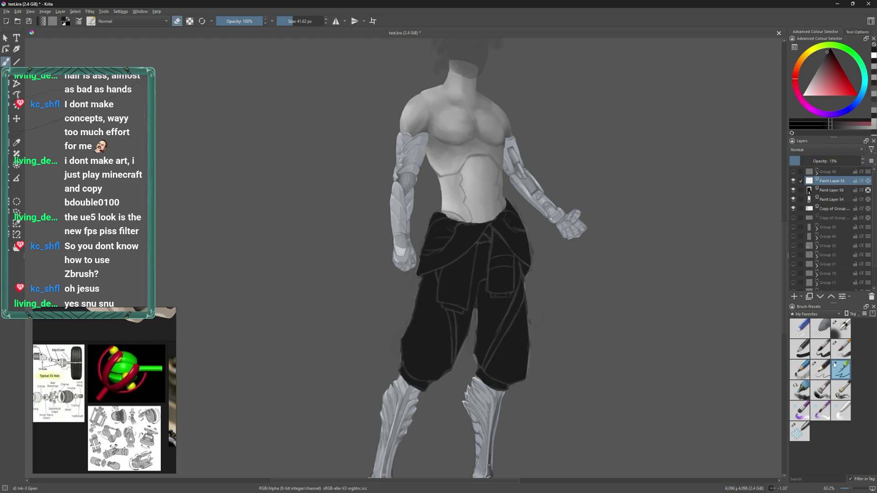
click(841, 349)
drag(420, 301, 438, 314)
drag(836, 68, 808, 85)
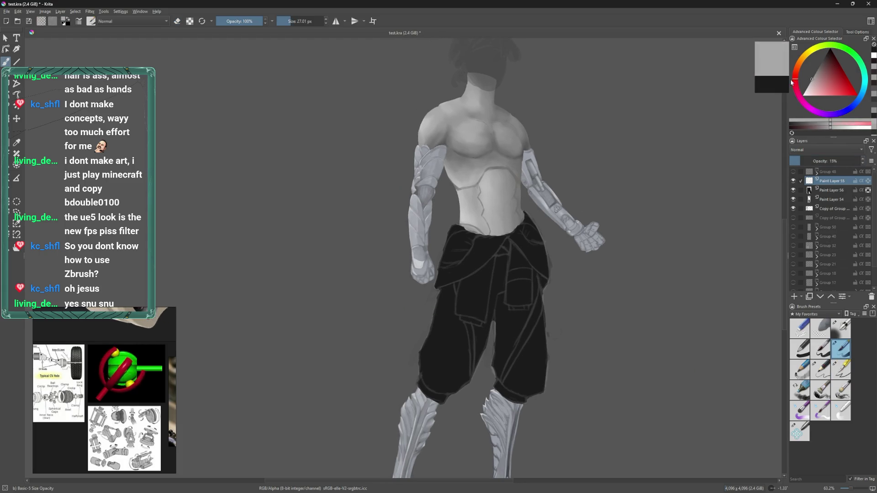
scroll(522, 226, up, 3)
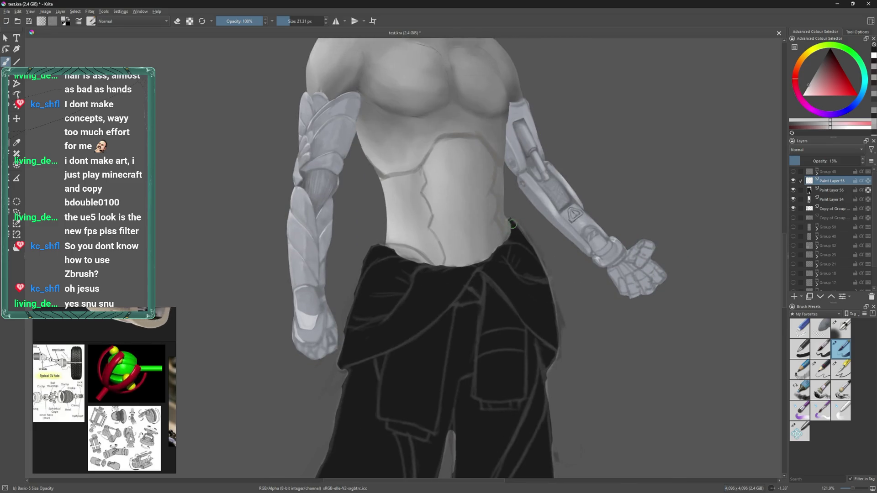
key(bracketleft)
key(bracketleft)
key(bracketleft)
key(bracketleft)
key(bracketleft)
key(bracketleft)
click(802, 96)
drag(521, 226, 514, 233)
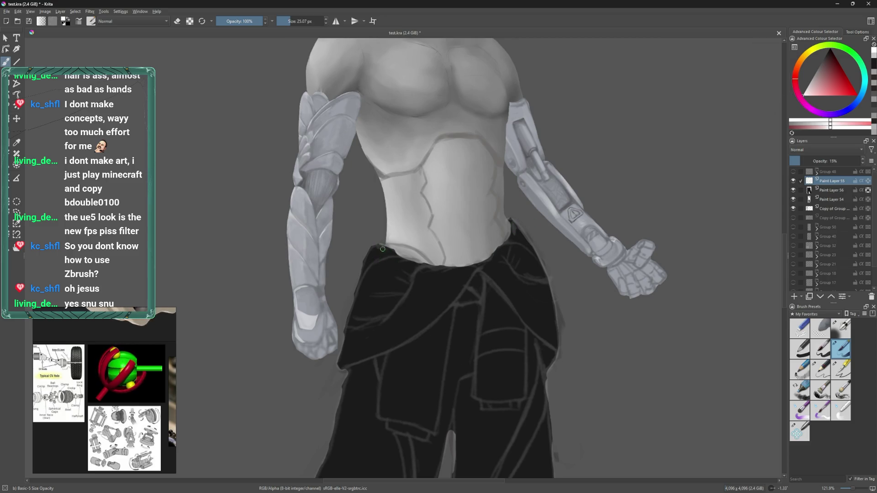
key(bracketright)
key(bracketright)
key(bracketright)
drag(396, 260, 464, 273)
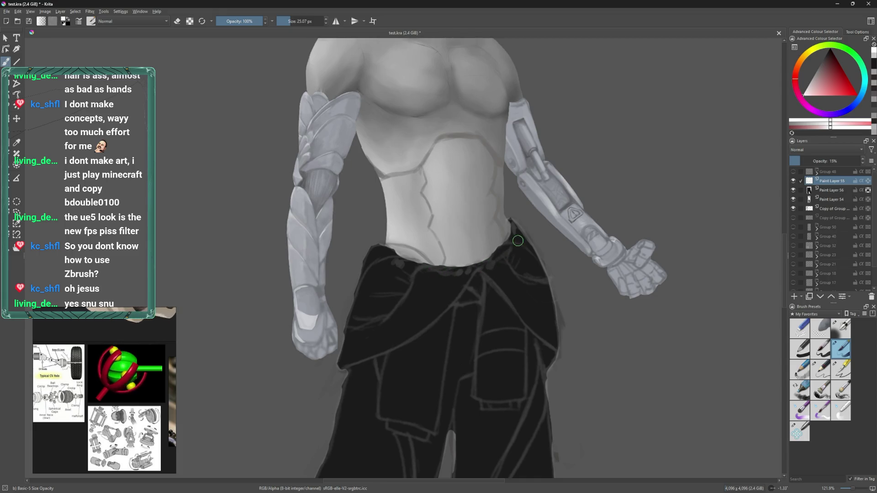
scroll(501, 249, up, 2)
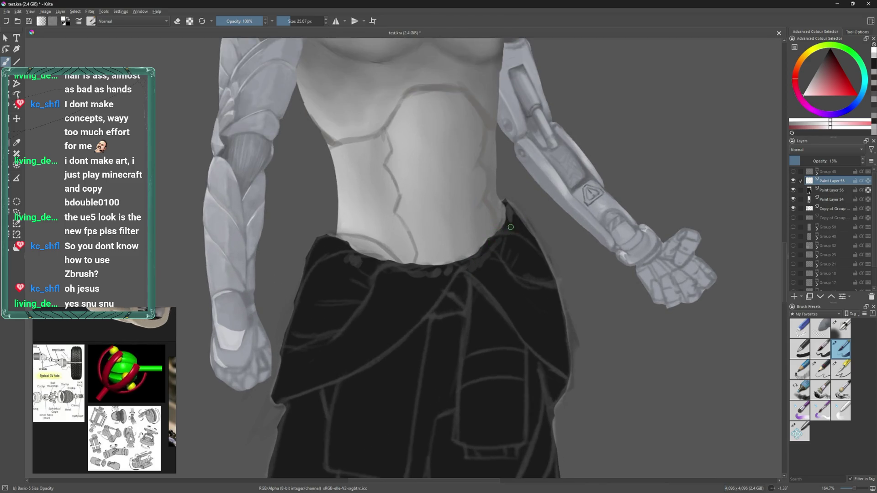
drag(543, 197, 612, 204)
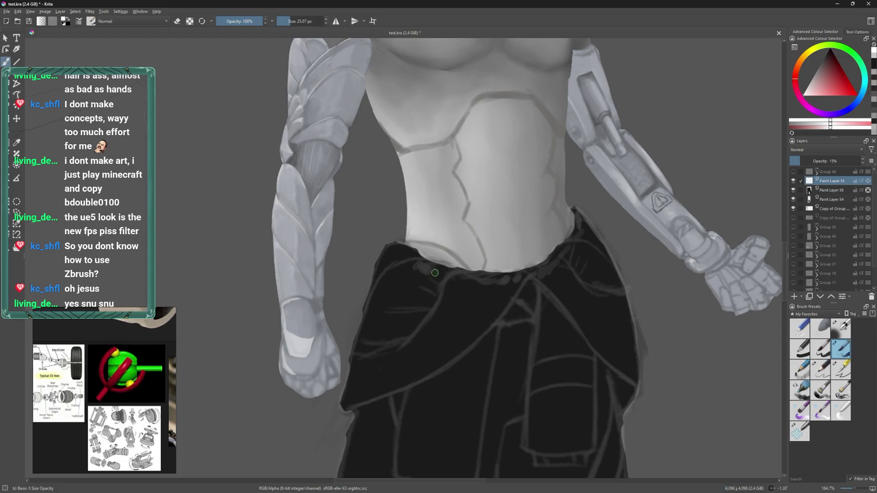
drag(502, 292, 461, 330)
mouse_move(471, 290)
mouse_down()
mouse_move(513, 288)
mouse_move(503, 295)
mouse_up()
key(ctrl+z)
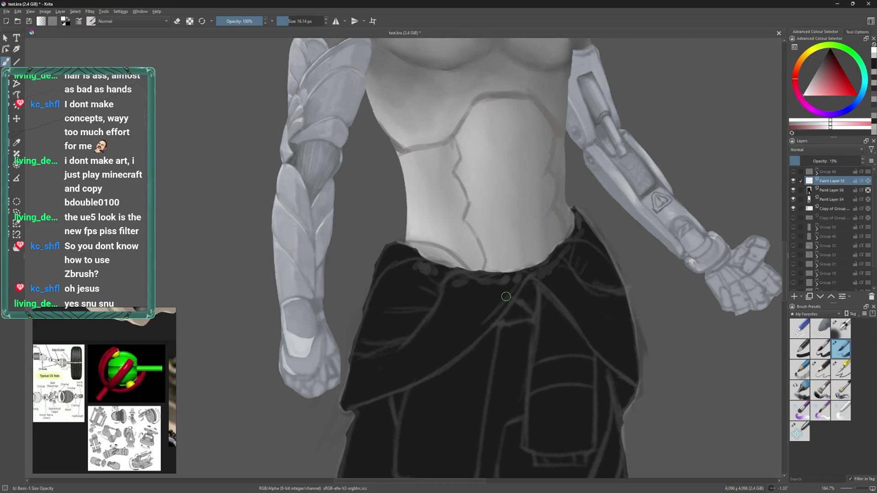
key(bracketright)
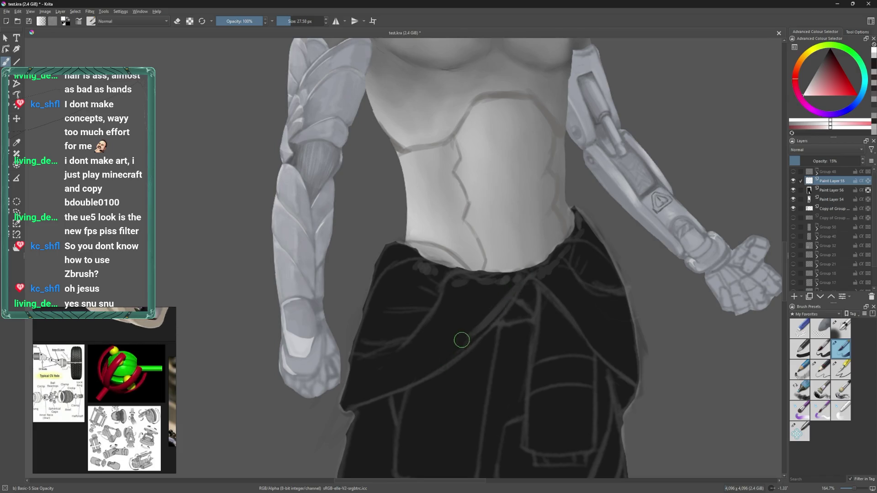
drag(540, 262, 520, 251)
key(bracketright)
key(bracketright)
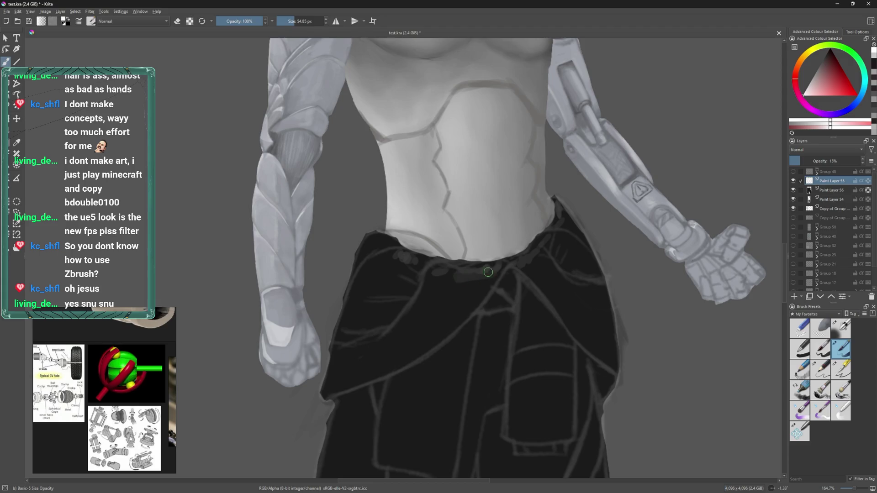
drag(438, 276, 426, 325)
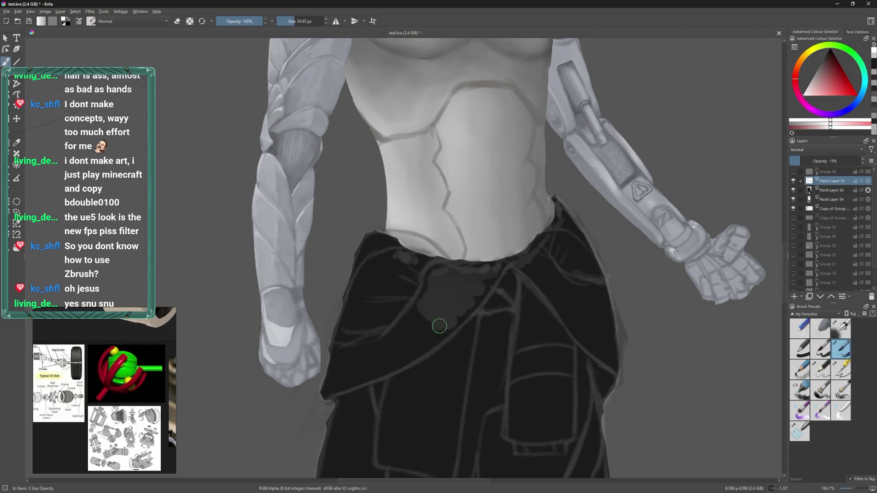
key(bracketright)
drag(418, 294, 413, 265)
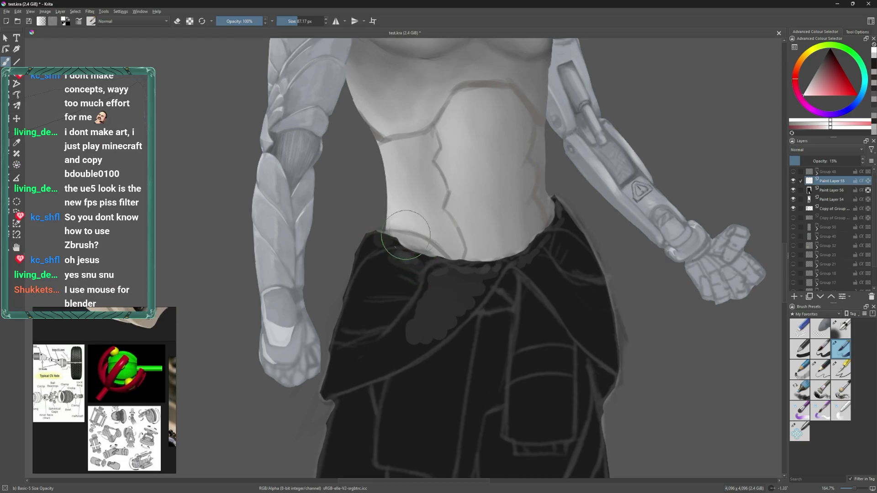
key(bracketleft)
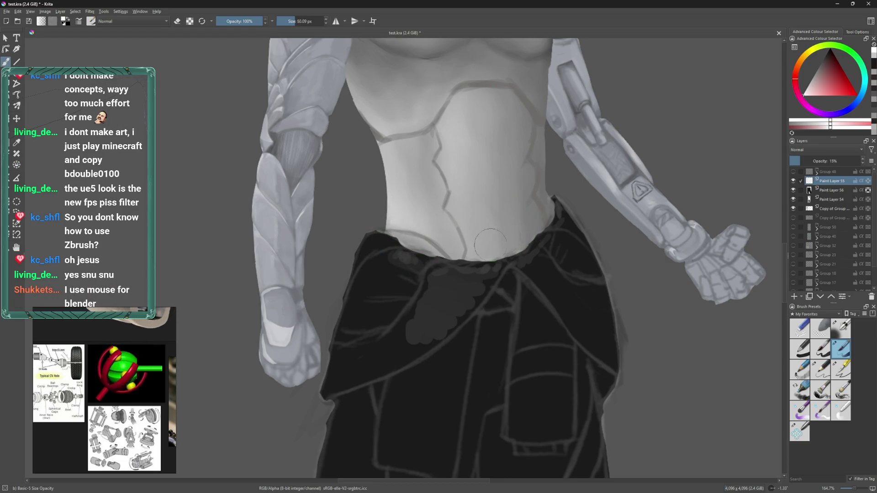
drag(528, 252, 501, 247)
key(bracketleft)
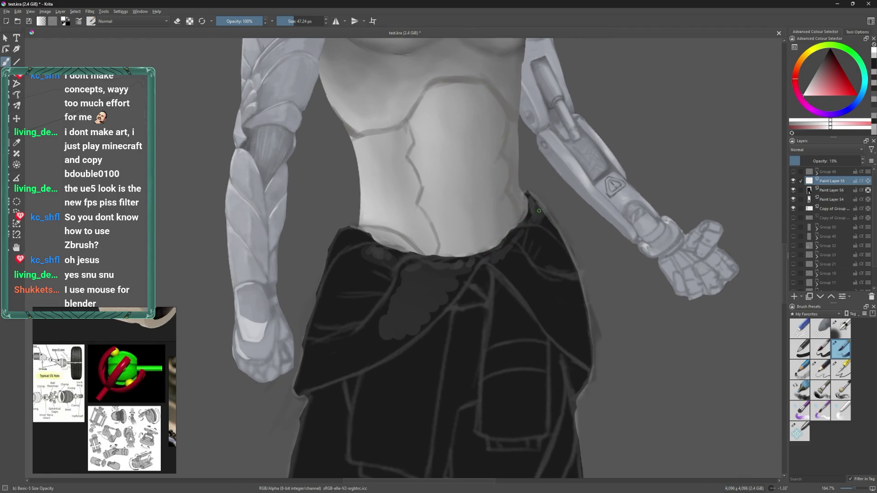
drag(538, 219, 403, 268)
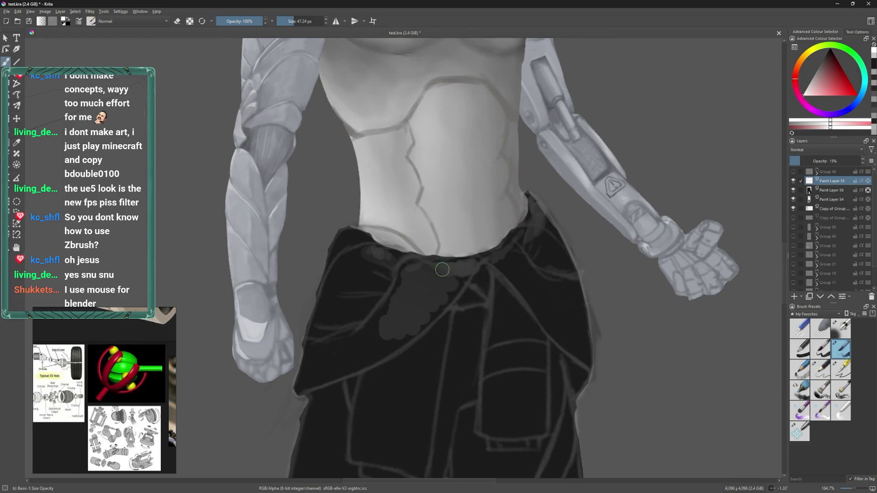
key(bracketleft)
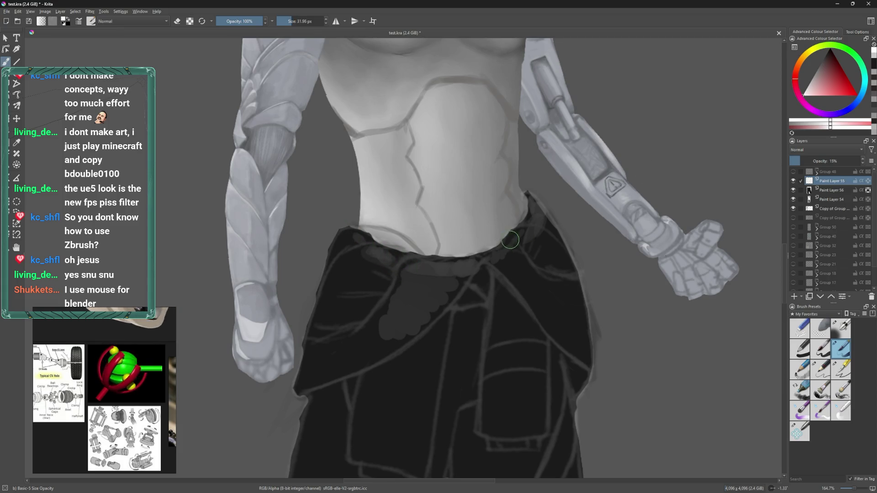
key(ctrl+z)
key(ctrl+z)
key(ctrl+z)
key(ctrl+shift+z)
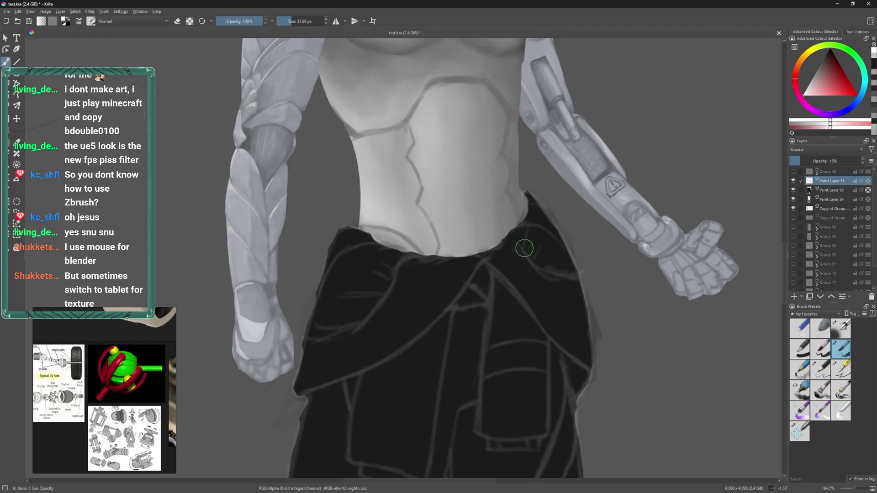
scroll(530, 242, down, 1)
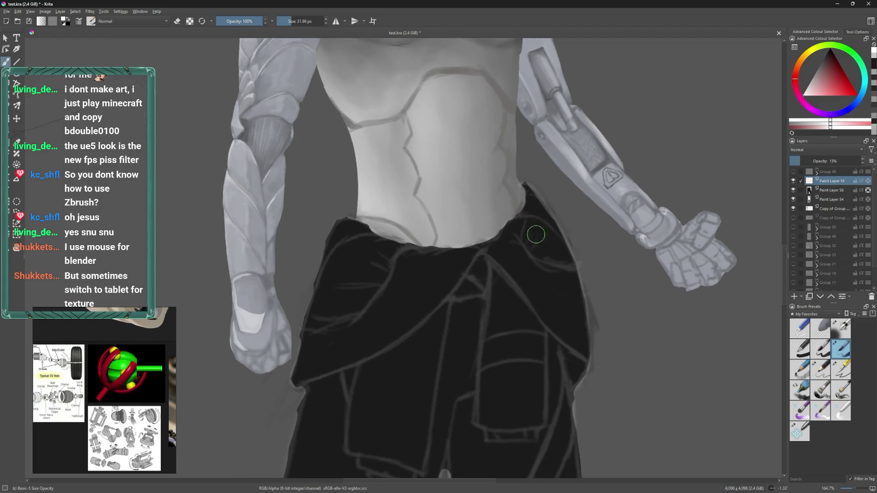
- On the other paint layer, dab light grey highlights along the waistband and right hip
click(844, 193)
mouse_move(531, 197)
mouse_down()
mouse_move(533, 209)
mouse_move(513, 233)
mouse_move(497, 226)
mouse_up()
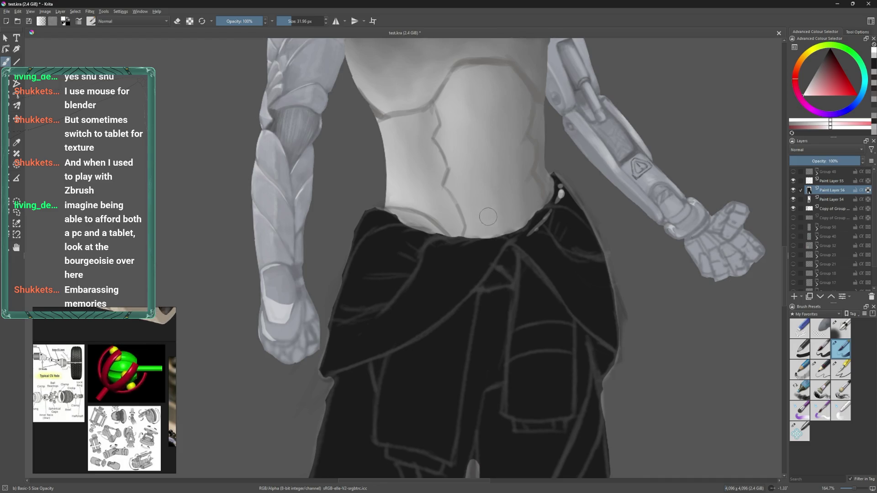
drag(484, 213, 476, 226)
mouse_move(468, 265)
mouse_down()
mouse_move(410, 254)
mouse_move(369, 229)
mouse_up()
drag(555, 211, 568, 184)
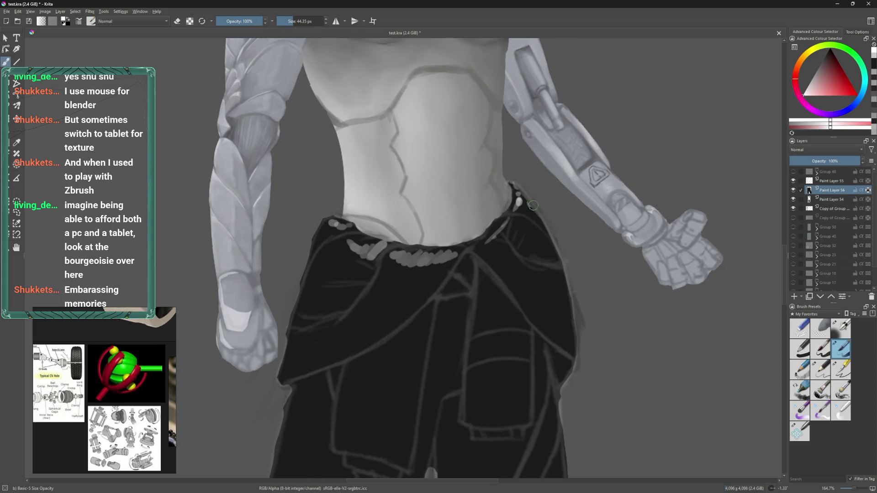
mouse_move(508, 252)
mouse_down()
mouse_move(565, 273)
mouse_move(562, 305)
mouse_up()
key(ctrl+z)
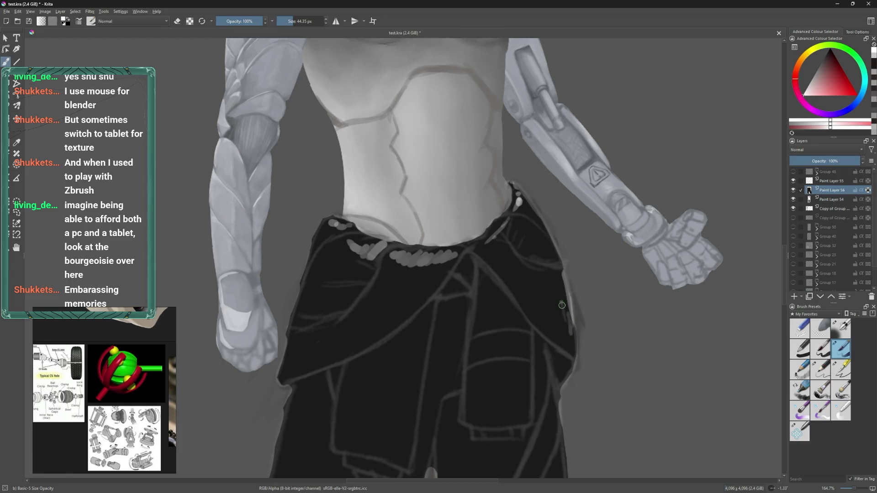
- Paint a thin light highlight down the trousers' right edge and a stroke on the belt
drag(546, 255, 522, 254)
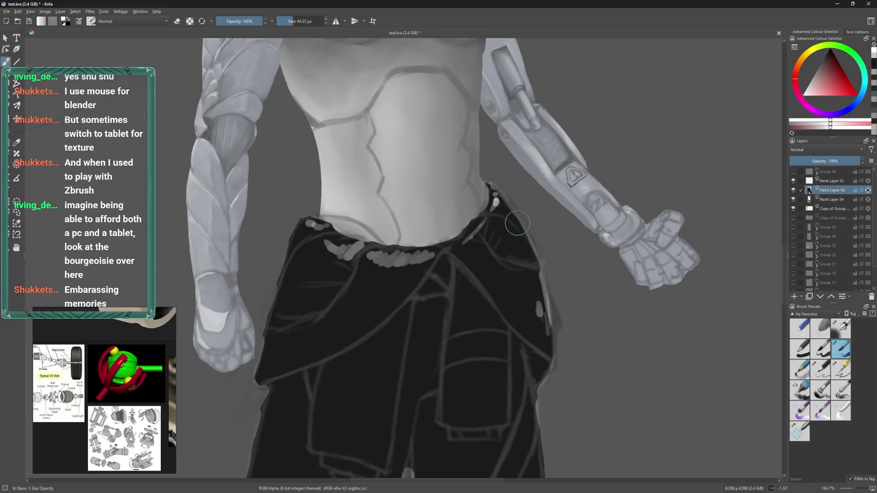
drag(526, 215, 531, 251)
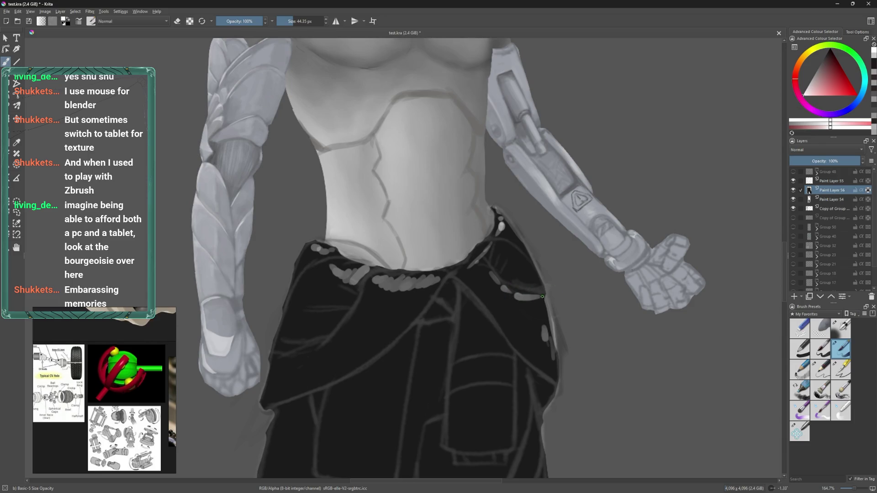
drag(544, 250, 537, 244)
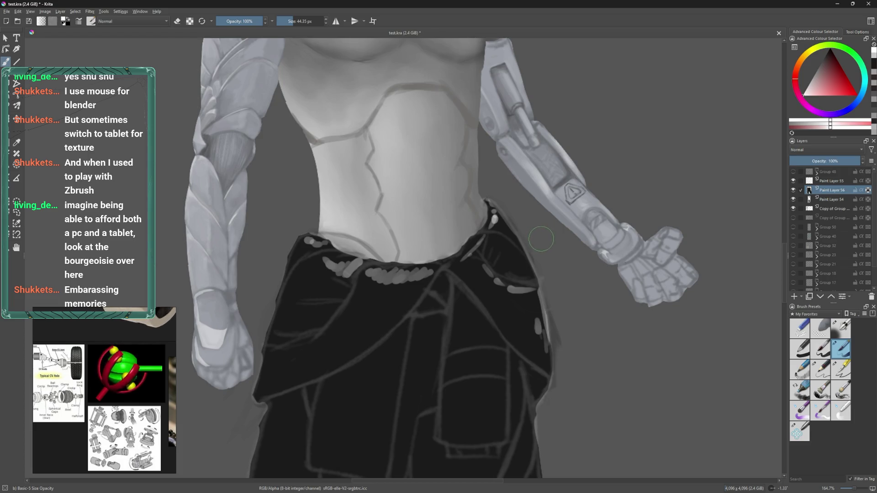
drag(539, 247, 523, 205)
key(bracketleft)
key(bracketleft)
key(bracketleft)
drag(529, 268, 535, 301)
key(bracketright)
key(bracketright)
key(bracketright)
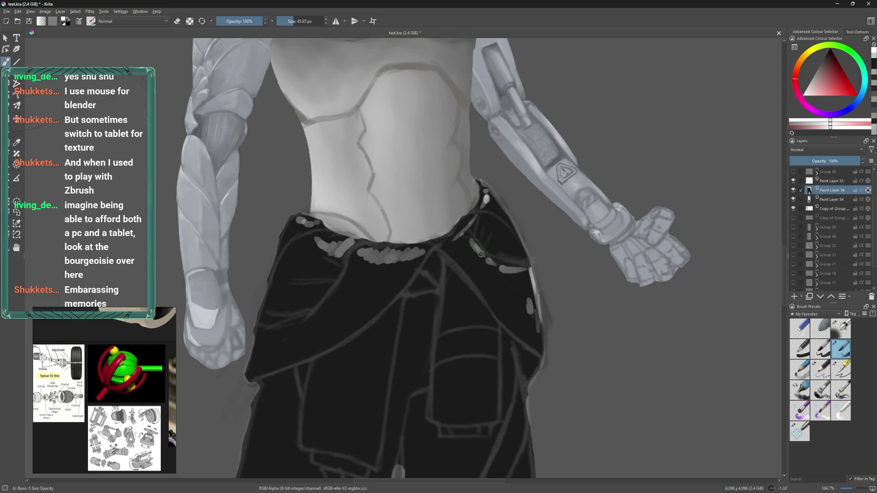
drag(472, 268, 490, 271)
mouse_move(393, 294)
mouse_down()
mouse_move(481, 280)
mouse_move(402, 279)
mouse_up()
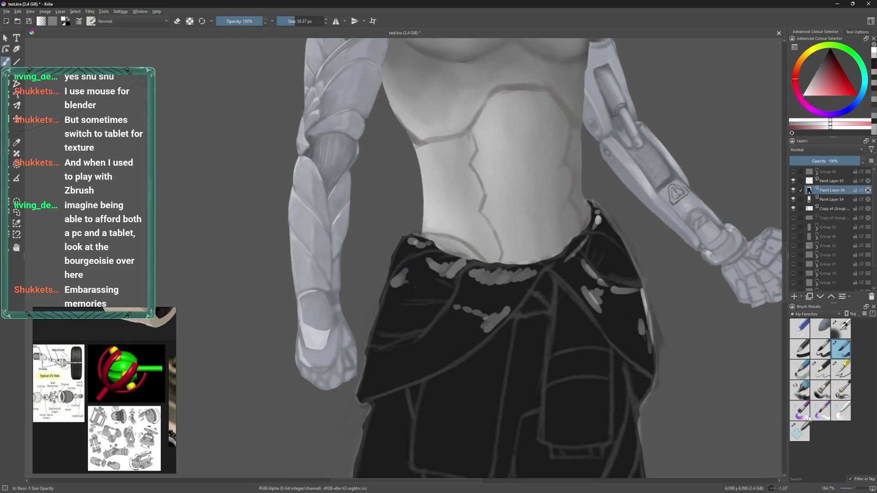
click(834, 416)
- Airbrush a soft light patch blending into a darker diagonal fold on the trousers
drag(612, 324, 590, 288)
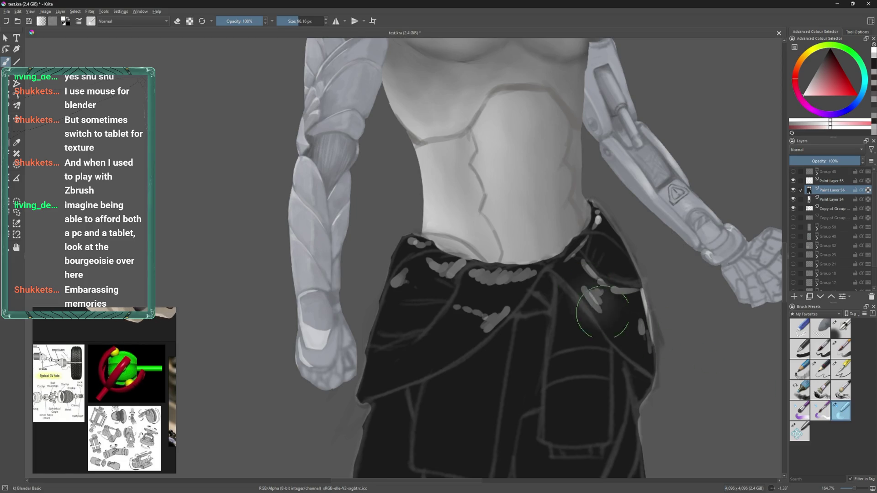
mouse_move(613, 322)
mouse_down()
mouse_move(575, 274)
mouse_move(611, 317)
mouse_move(626, 295)
mouse_move(642, 315)
mouse_move(648, 357)
mouse_up()
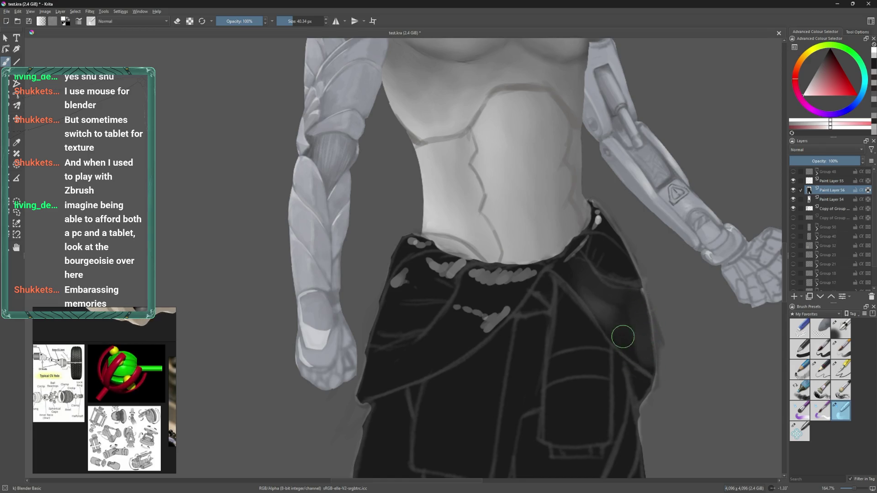
scroll(632, 323, up, 2)
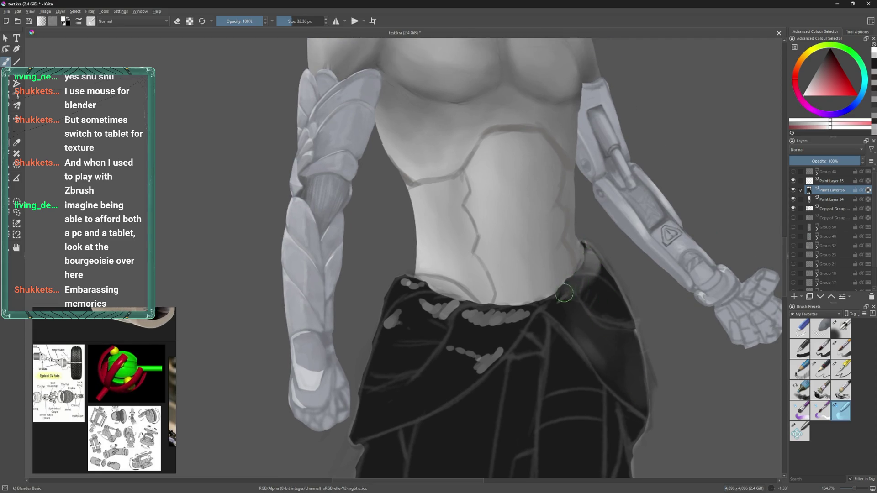
drag(601, 294, 601, 232)
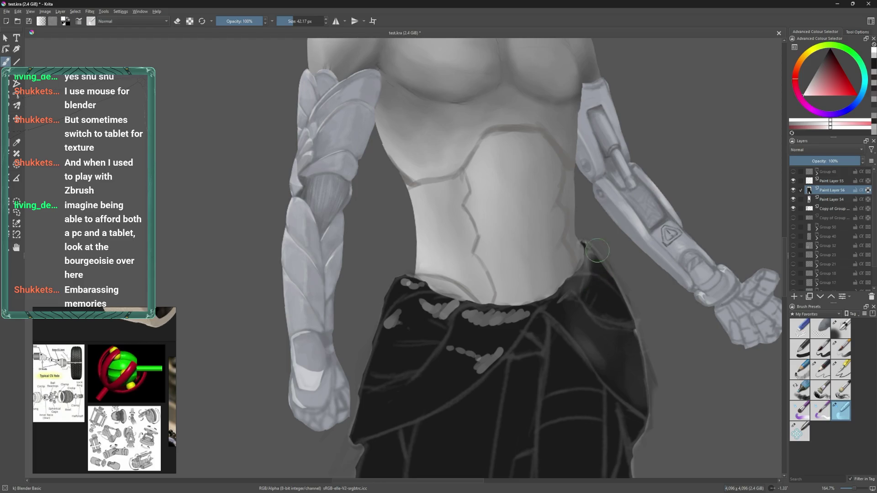
drag(596, 274, 624, 254)
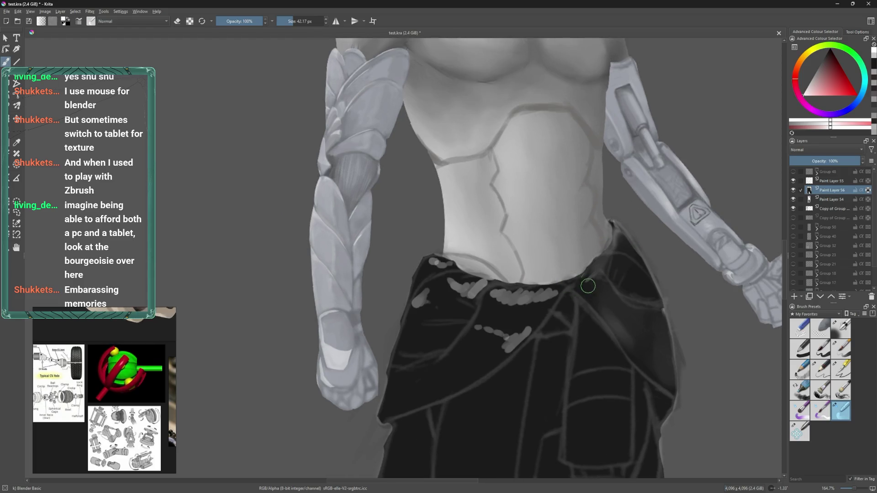
- Paint dark tones over the light grey blobs along the waistband and its top edge
mouse_move(533, 298)
mouse_down()
mouse_move(529, 320)
mouse_move(490, 321)
mouse_move(480, 283)
mouse_move(457, 294)
mouse_up()
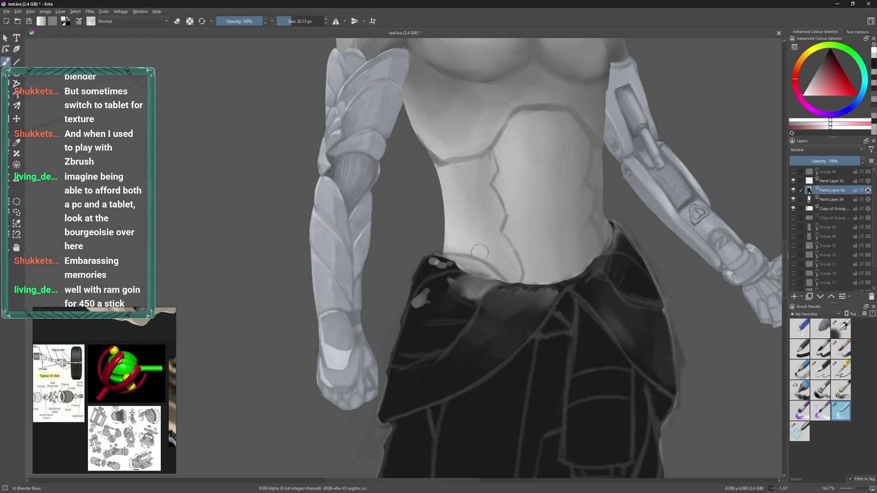
scroll(483, 278, down, 1)
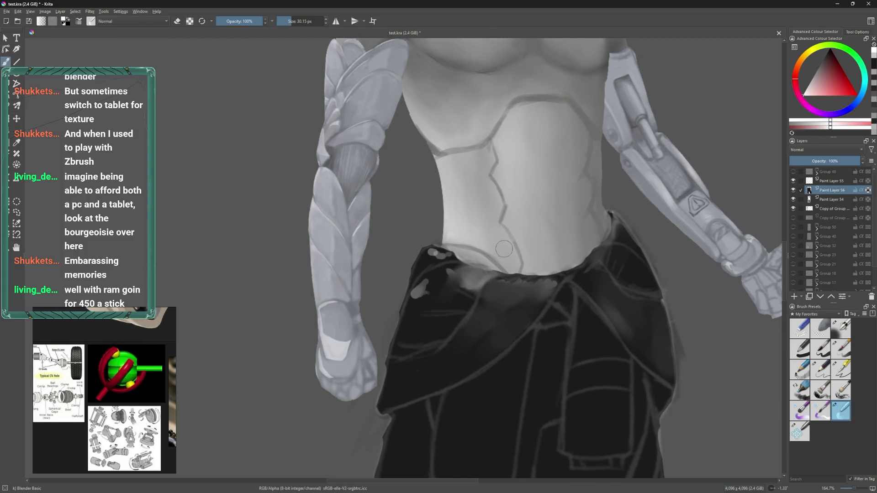
drag(468, 281, 445, 310)
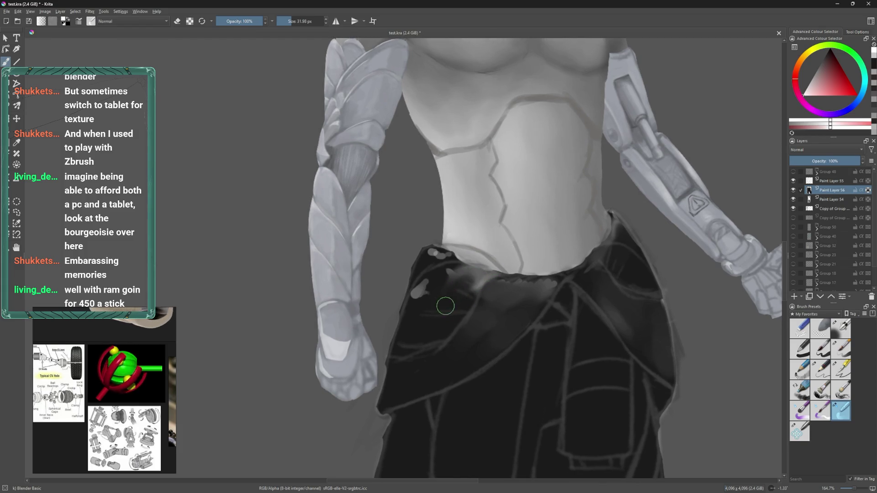
drag(451, 276, 474, 288)
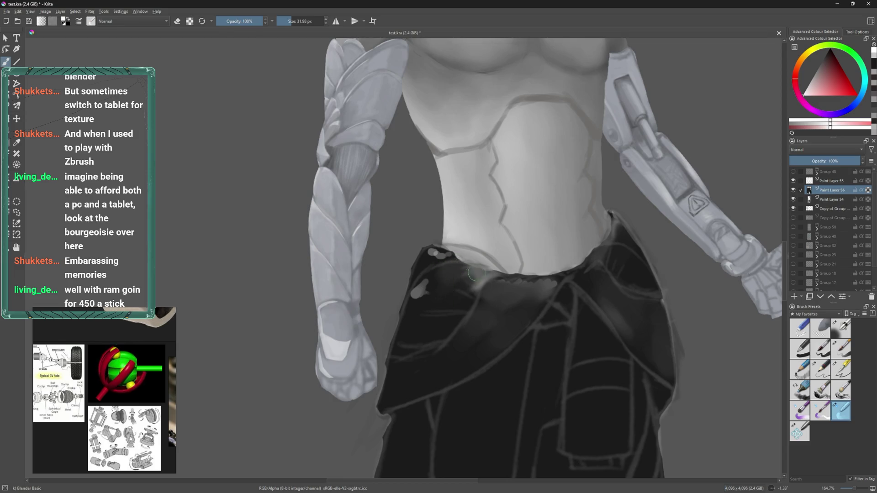
mouse_move(474, 288)
mouse_down()
mouse_move(473, 281)
mouse_move(448, 295)
mouse_up()
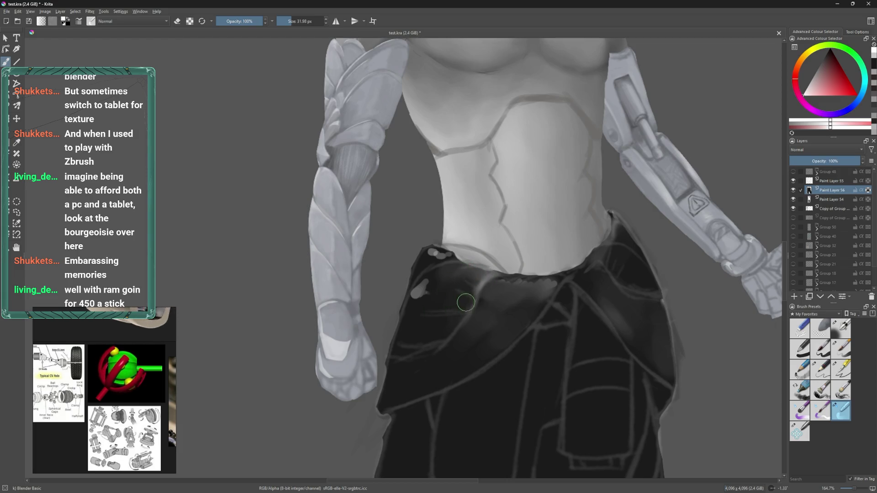
drag(443, 280, 418, 299)
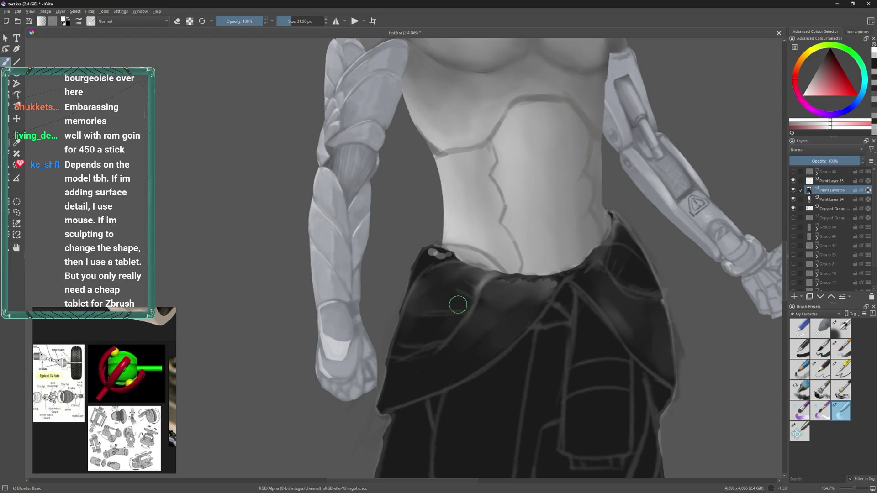
mouse_move(441, 286)
mouse_down()
mouse_move(451, 308)
mouse_move(414, 307)
mouse_up()
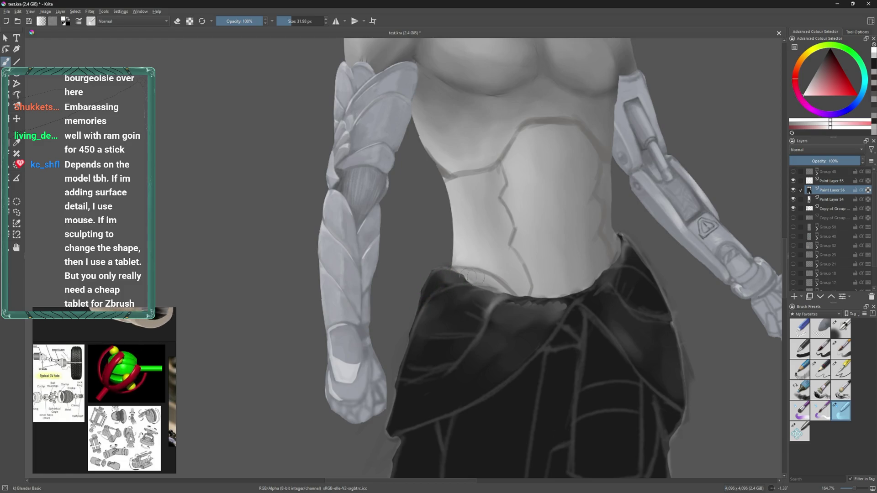
mouse_move(507, 300)
mouse_down()
mouse_move(563, 297)
mouse_move(548, 313)
mouse_move(512, 322)
mouse_up()
drag(613, 314, 569, 304)
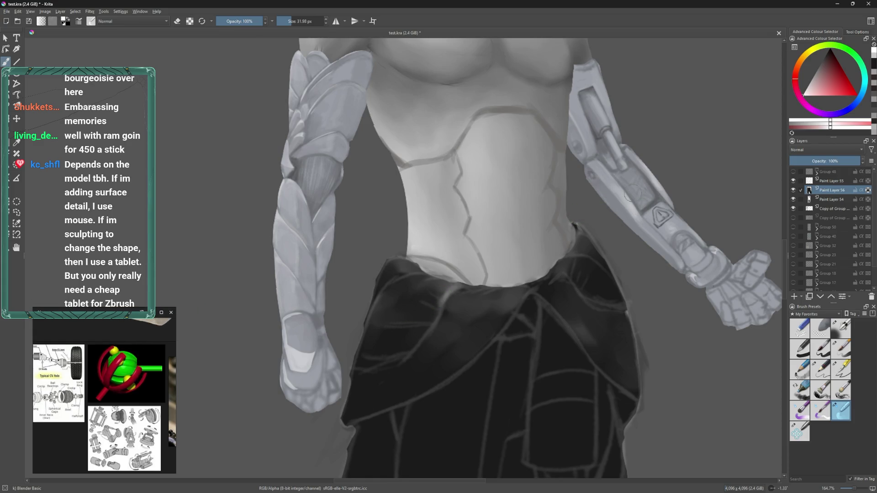
scroll(623, 279, up, 2)
- Switch to the Basic-5 Size Opacity brush in black, sized to about 28 px
key(bracketleft)
key(bracketleft)
key(bracketleft)
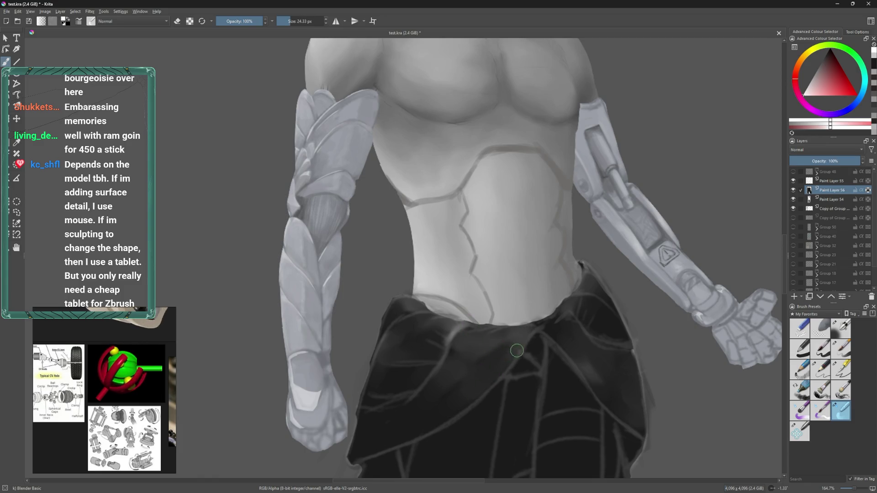
key(bracketright)
key(bracketright)
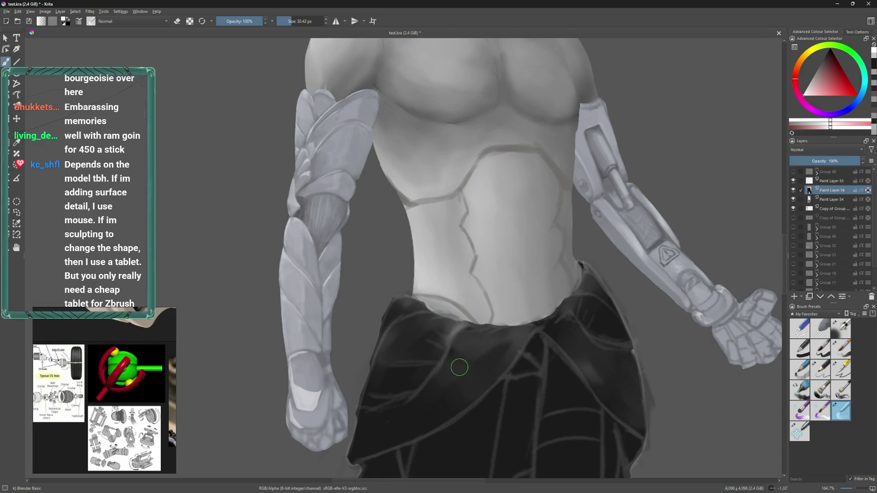
click(841, 349)
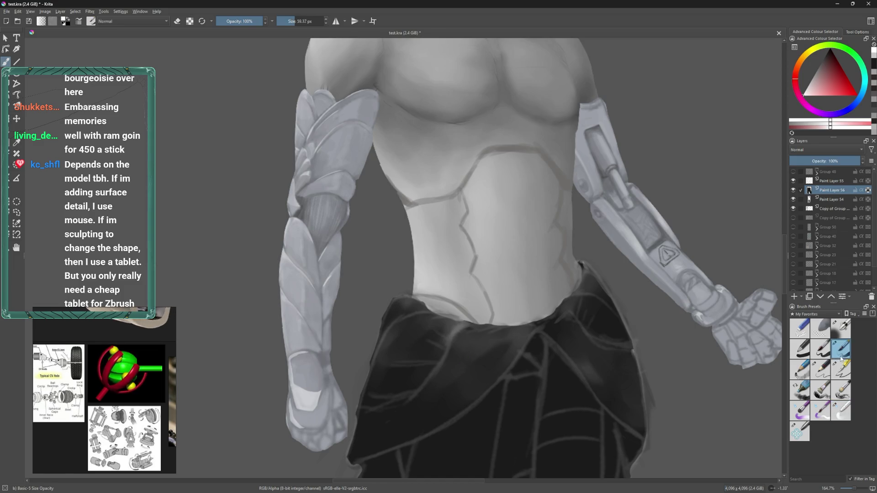
key(x)
shift+drag(469, 325, 467, 332)
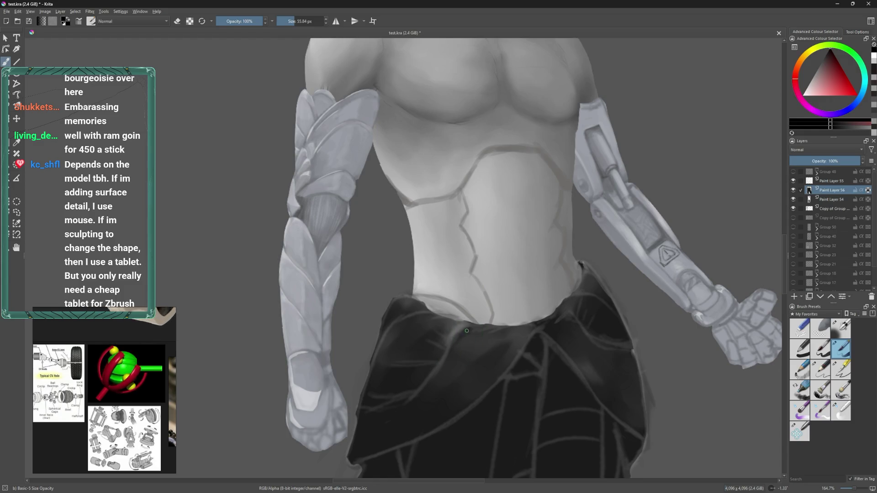
shift+drag(443, 344, 438, 349)
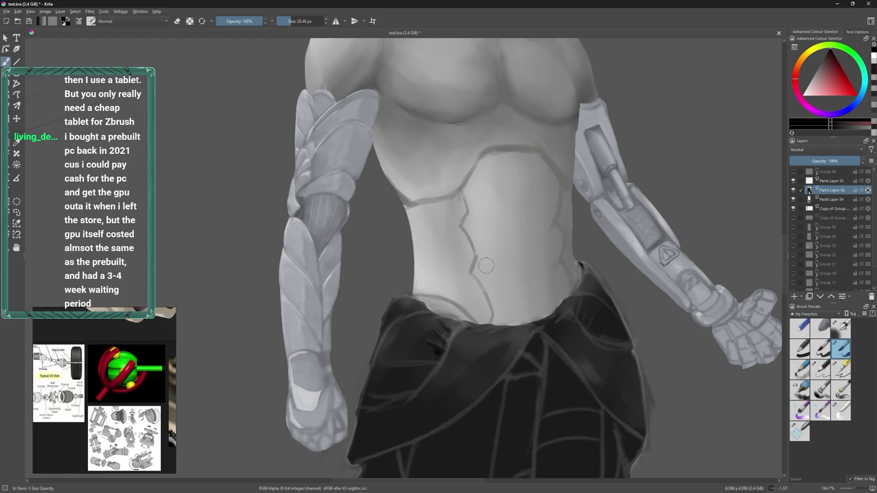
- Add dark shading strokes across the trouser waistband folds while panning around both hips
drag(432, 283, 459, 260)
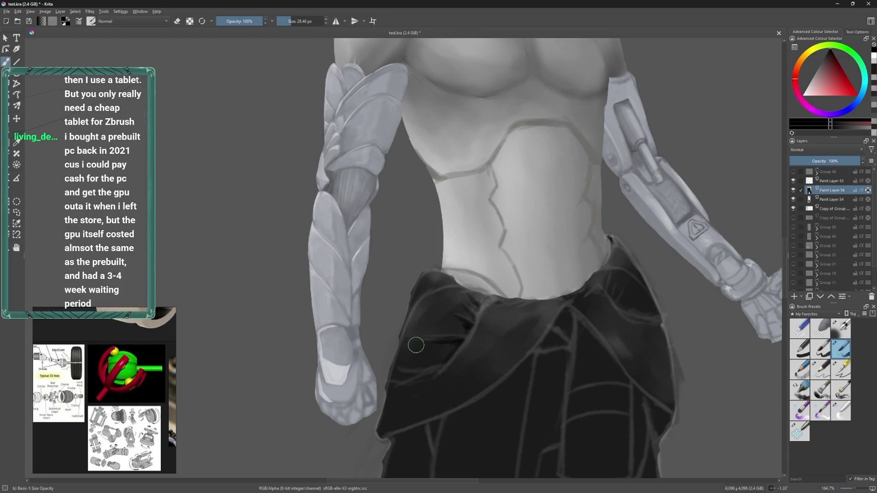
drag(457, 342, 425, 343)
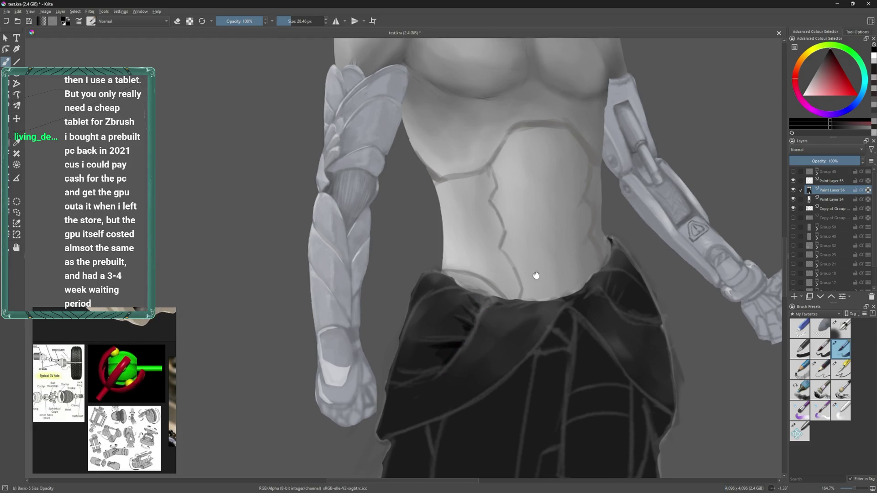
drag(542, 271, 487, 304)
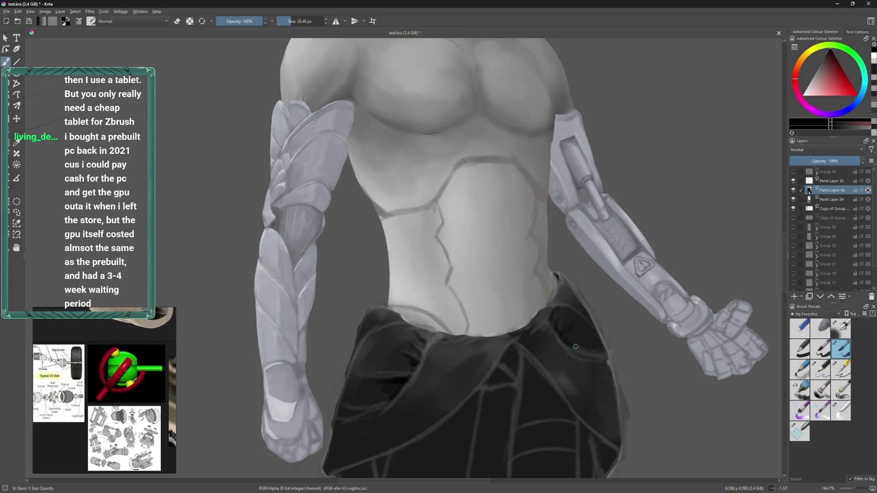
drag(557, 292, 530, 267)
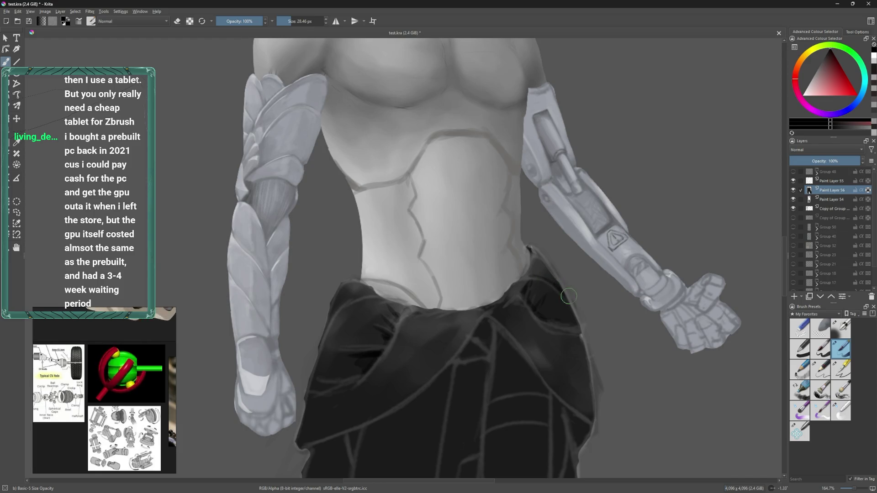
drag(568, 297, 546, 305)
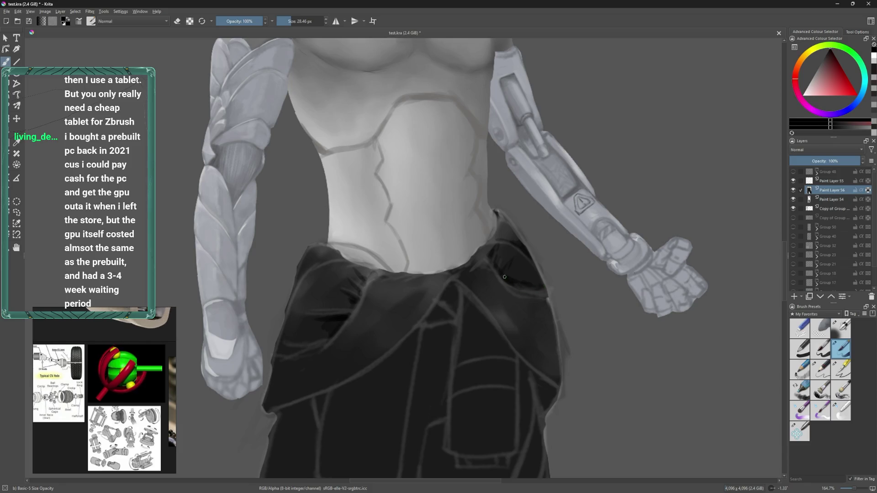
mouse_move(506, 224)
mouse_down()
mouse_move(543, 250)
mouse_move(547, 266)
mouse_move(557, 256)
mouse_up()
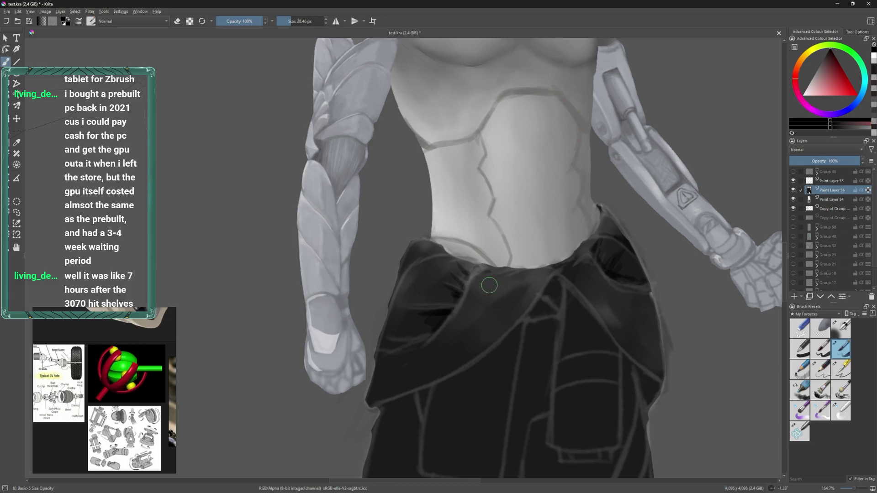
drag(483, 291, 500, 274)
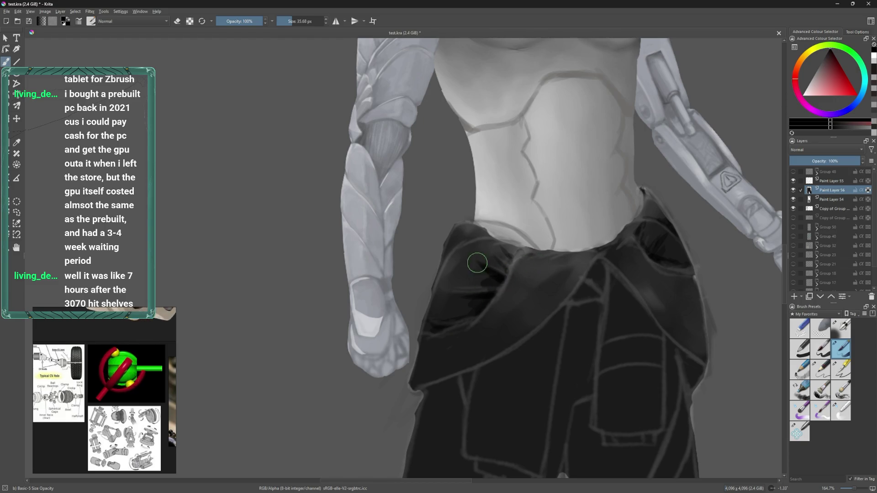
- Switch to the Blender Basic brush and set its size to about 28 px
click(834, 418)
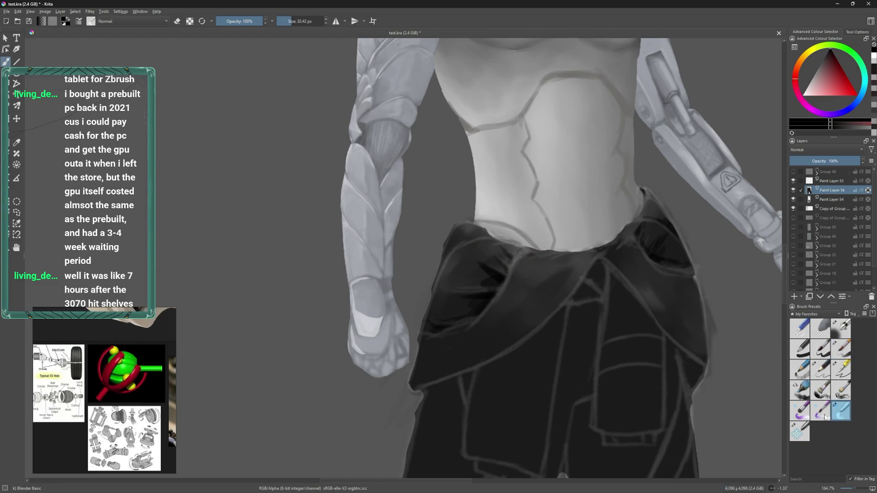
key(bracketright)
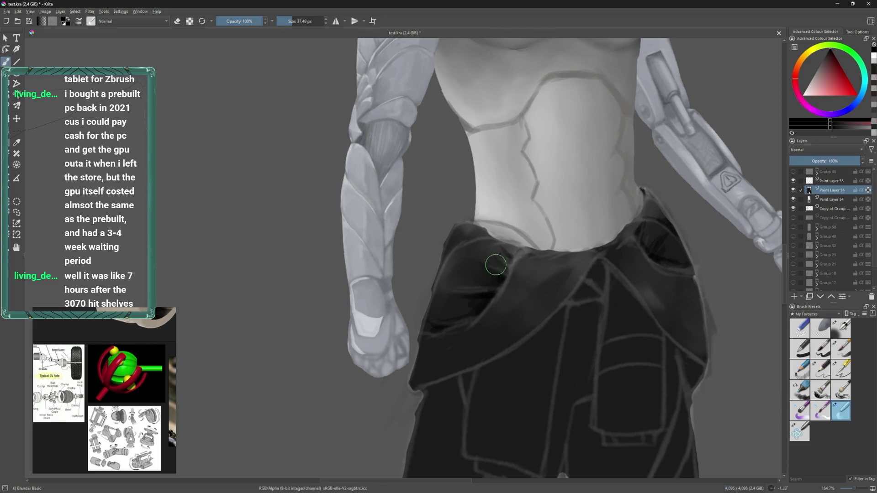
key(bracketleft)
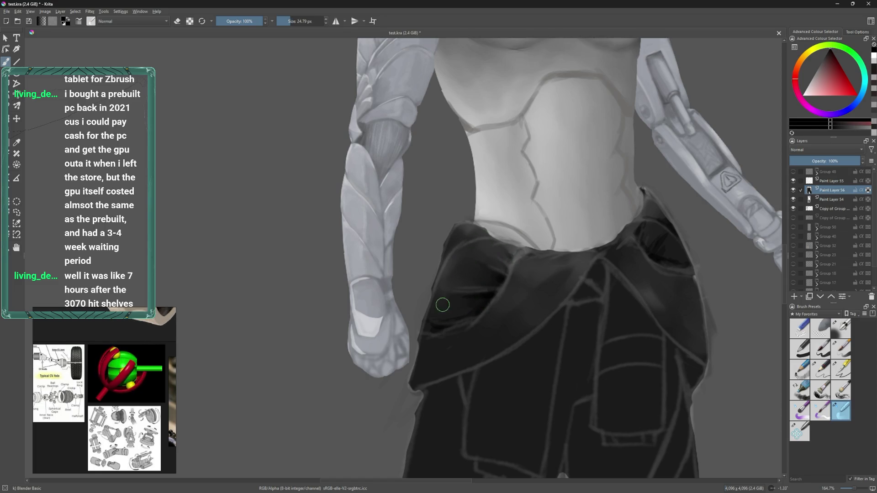
key(bracketright)
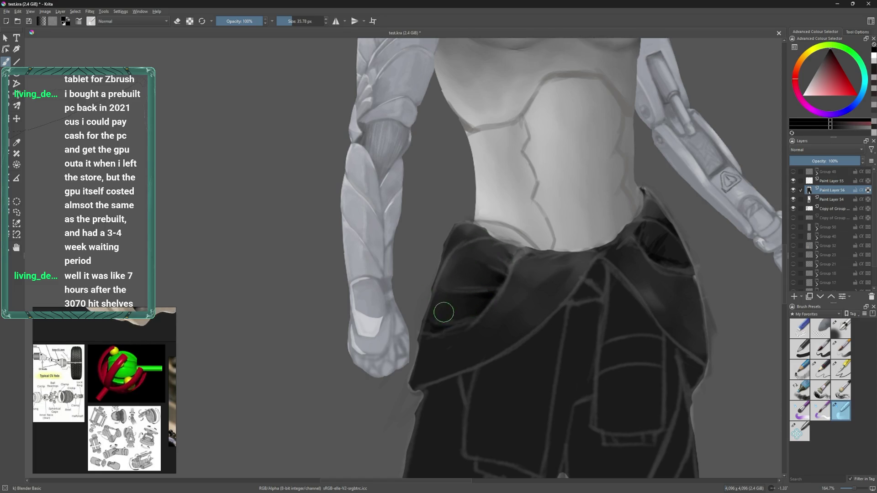
drag(524, 273, 452, 308)
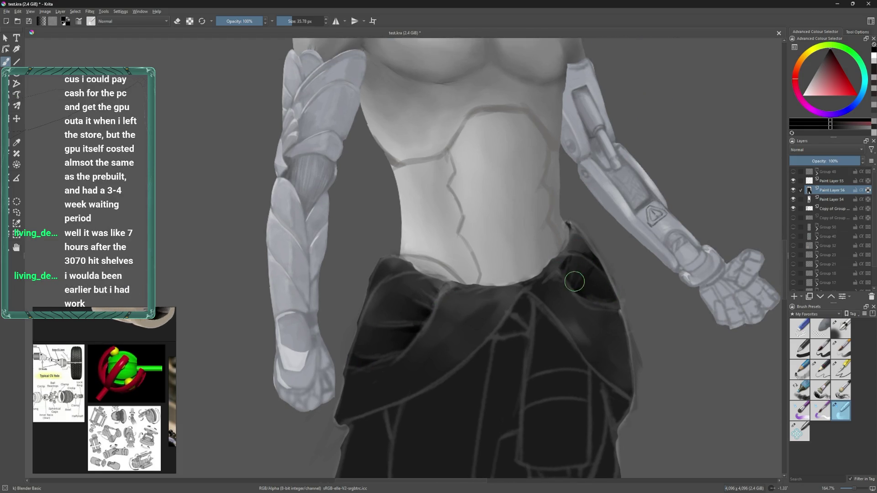
key(bracketleft)
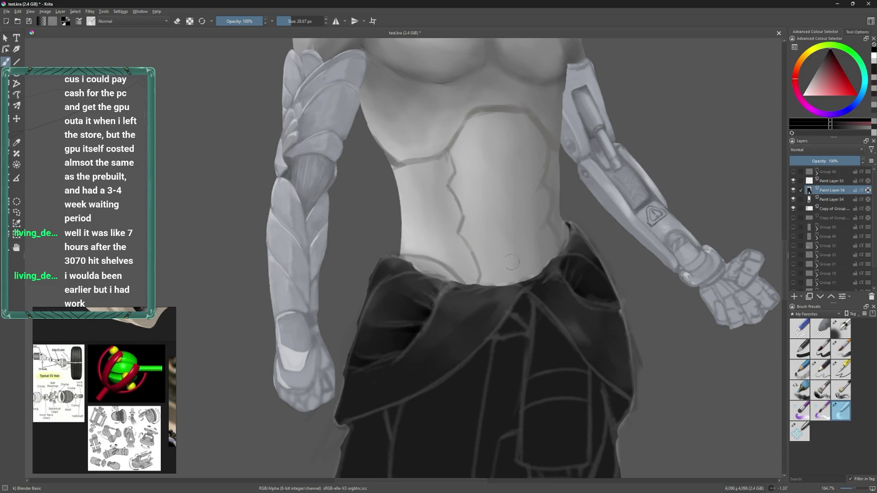
- Select the Basic-5 Size Opacity brush and sample the grey skin colour from the torso
scroll(512, 261, down, 2)
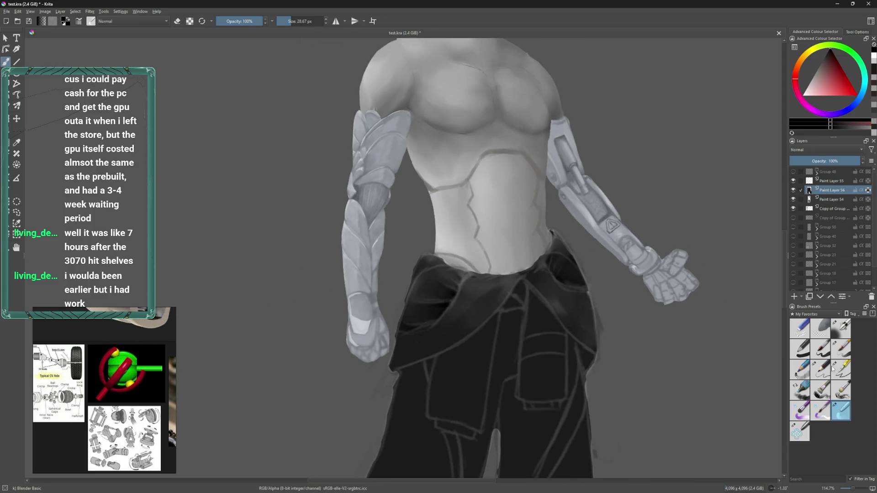
click(841, 357)
drag(553, 252, 547, 233)
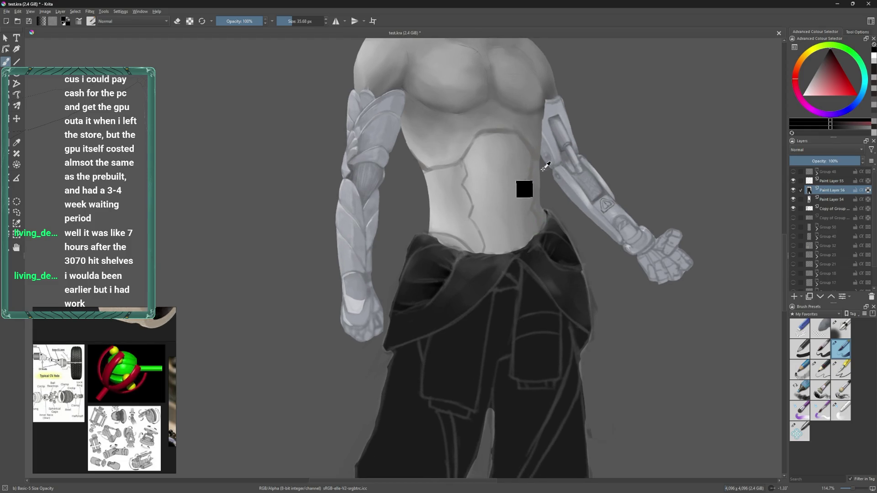
ctrl+click(485, 224)
scroll(475, 292, up, 2)
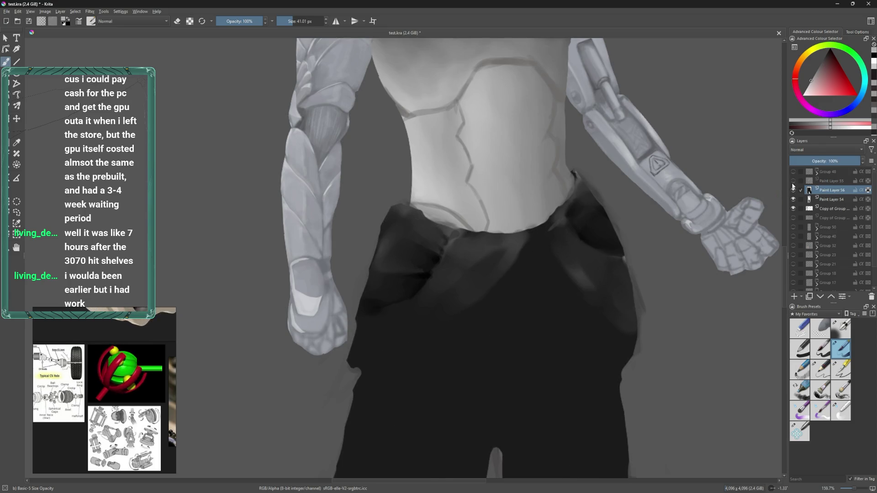
- Toggle the torso, orange line group, Paint Layer 55 and trouser layers to compare against the sketch
click(793, 208)
click(793, 208)
click(793, 172)
click(793, 172)
click(794, 181)
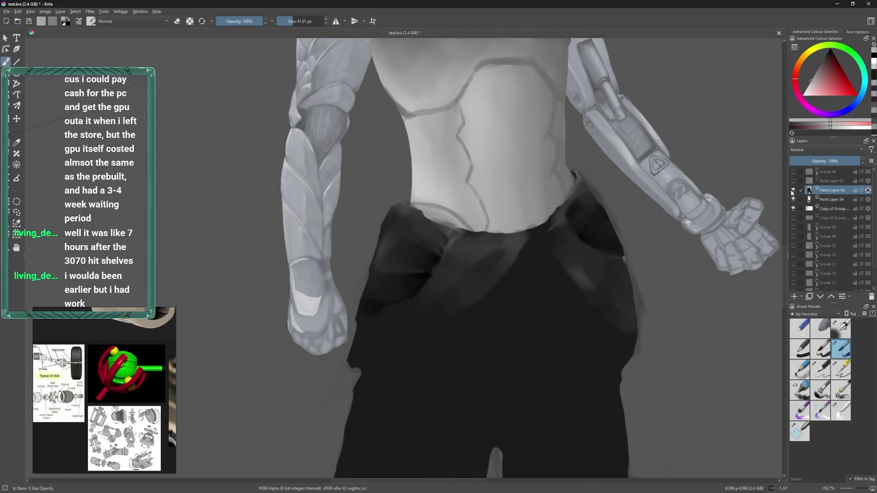
click(793, 190)
click(794, 191)
click(794, 181)
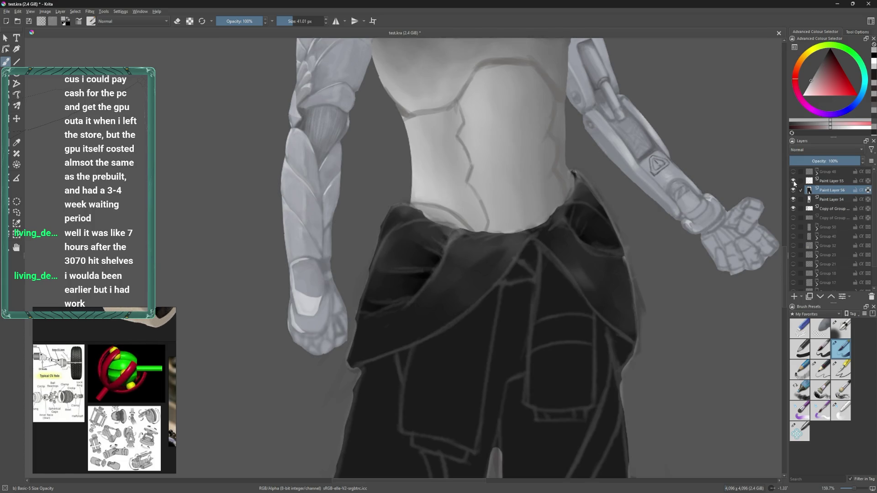
drag(509, 321, 530, 276)
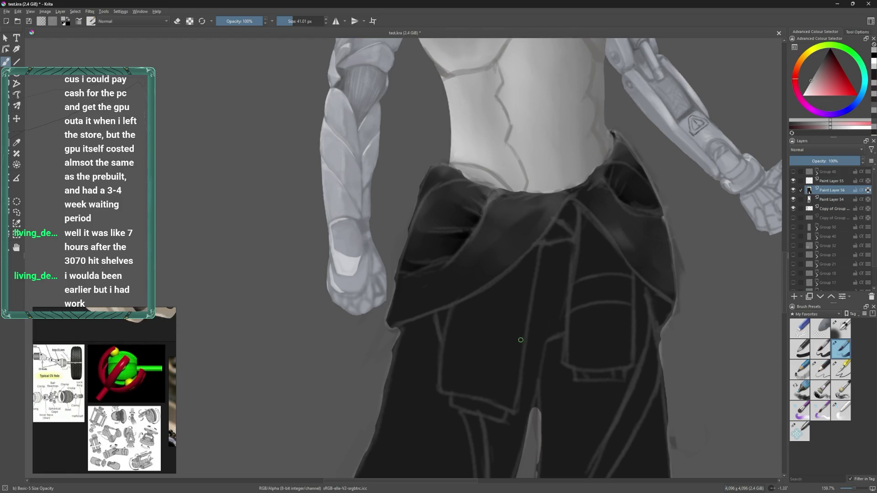
- Paint two light grey stripes across the left trouser pocket with a smaller brush, undoing stray passes
key(bracketleft)
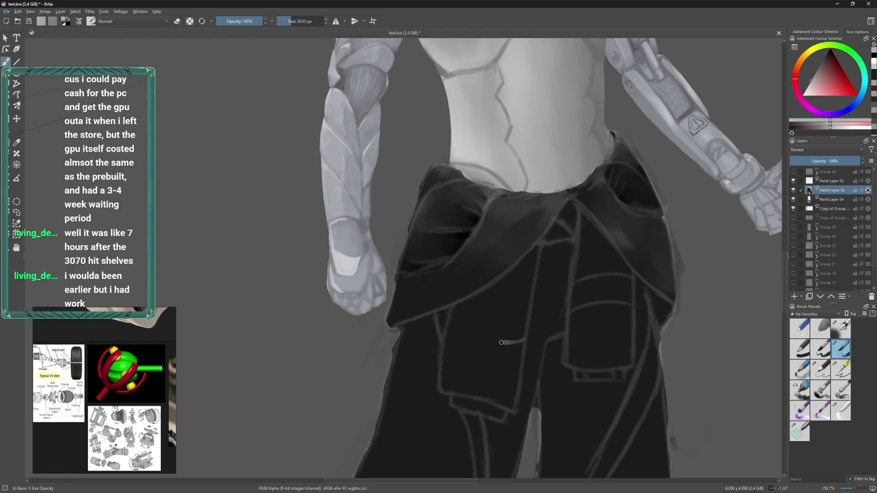
drag(446, 333, 499, 350)
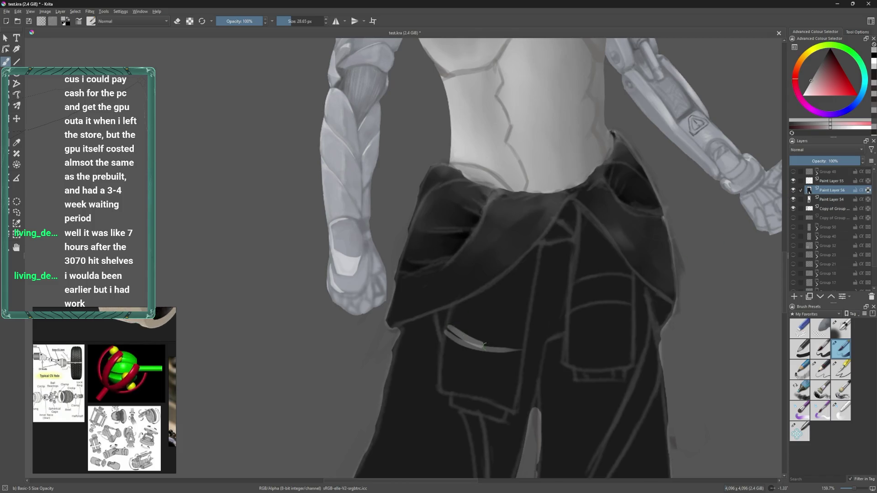
drag(447, 332, 521, 348)
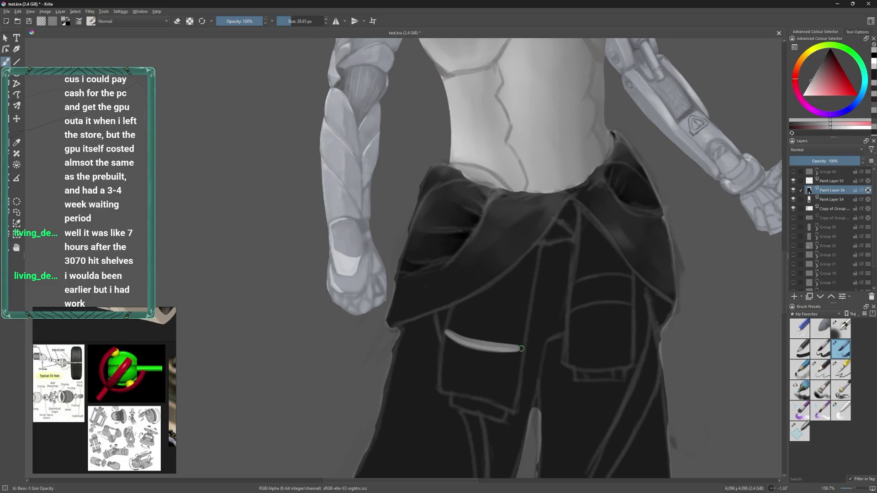
mouse_move(449, 334)
mouse_down()
mouse_move(529, 348)
mouse_move(508, 340)
mouse_up()
key(ctrl+z)
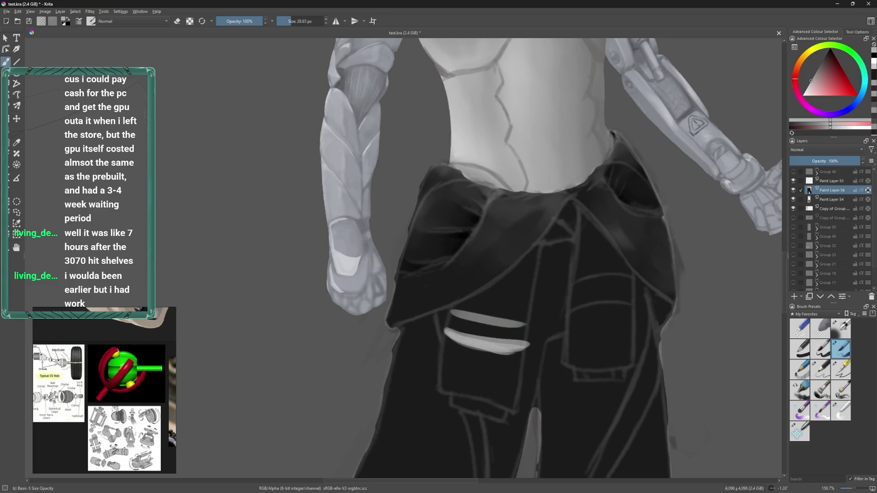
drag(455, 307, 519, 318)
key(ctrl+z)
mouse_move(457, 307)
mouse_down()
mouse_move(519, 318)
mouse_move(448, 301)
mouse_move(516, 313)
mouse_up()
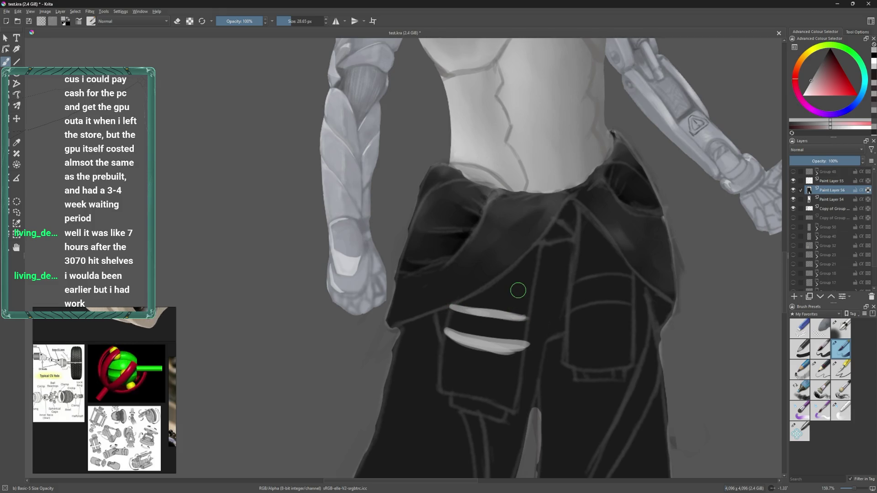
- Pick a mid grey painting colour, then restore the Krita window and move it lower on screen
drag(424, 231, 432, 210)
ctrl+click(457, 263)
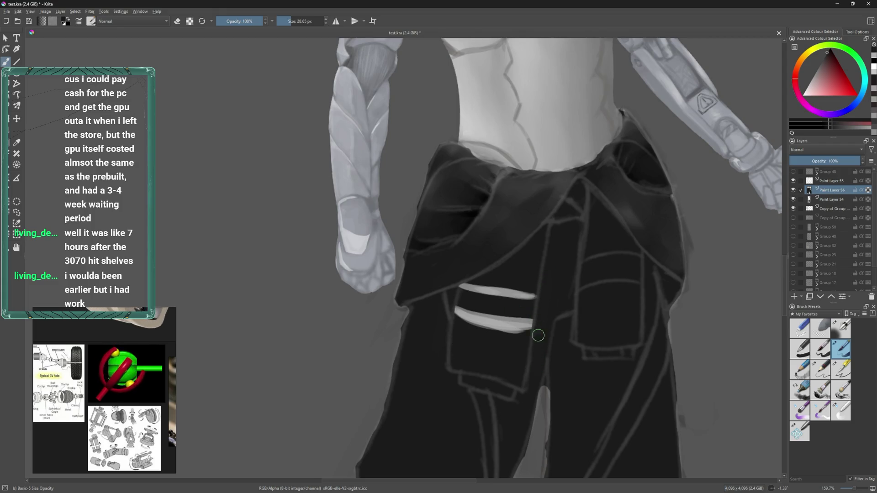
ctrl+click(509, 322)
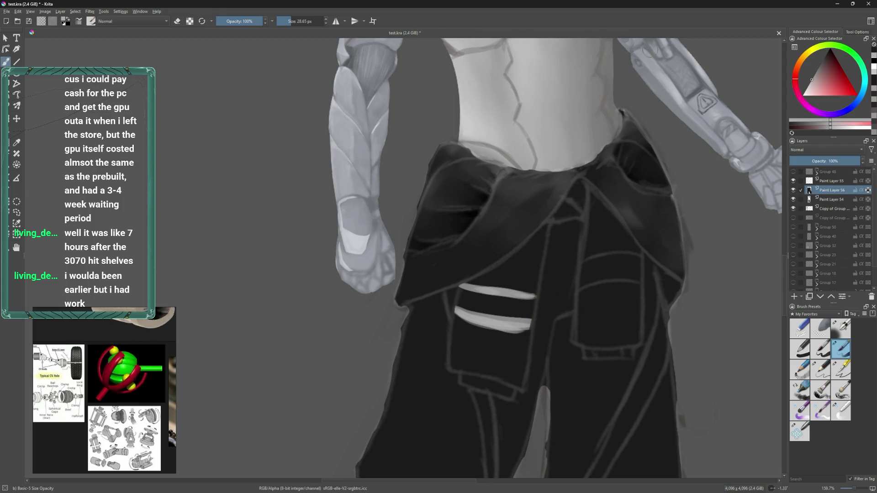
double_click(707, 6)
mouse_move(708, 5)
mouse_down()
mouse_move(472, 193)
mouse_move(626, 1)
mouse_up()
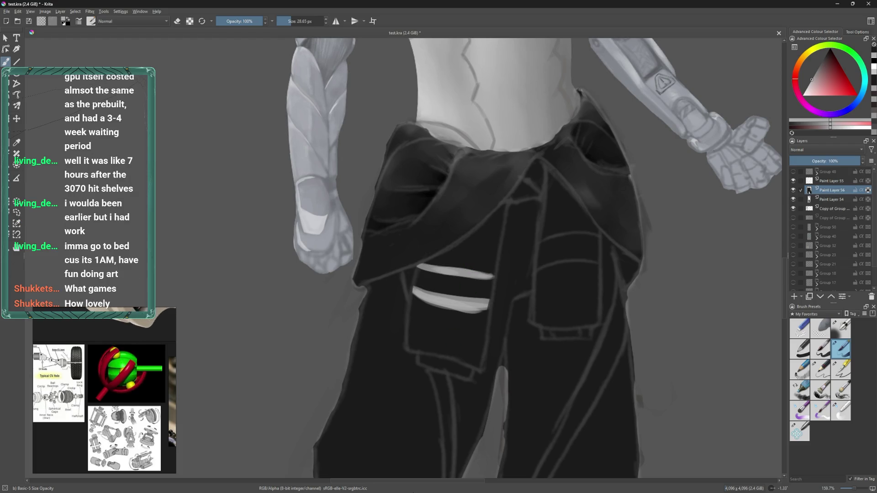
- Bring up Steam and switch to its game library home
click(447, 487)
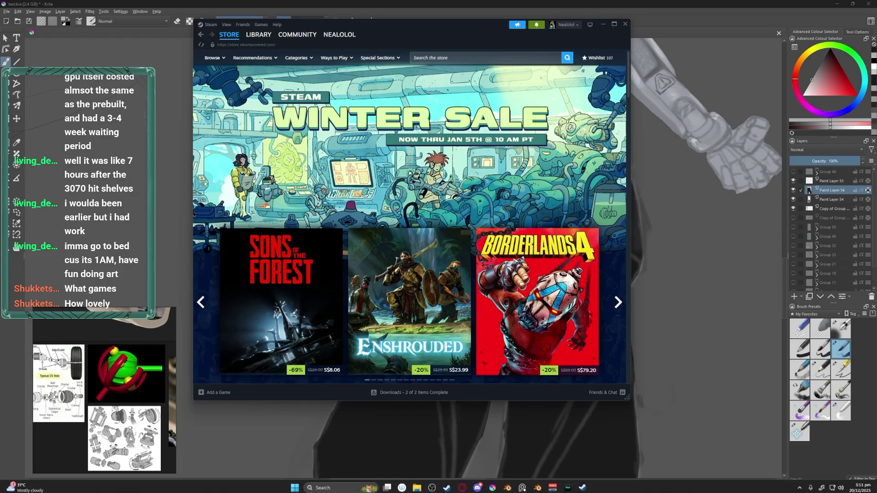
click(259, 34)
scroll(255, 162, up, 8)
scroll(258, 146, up, 8)
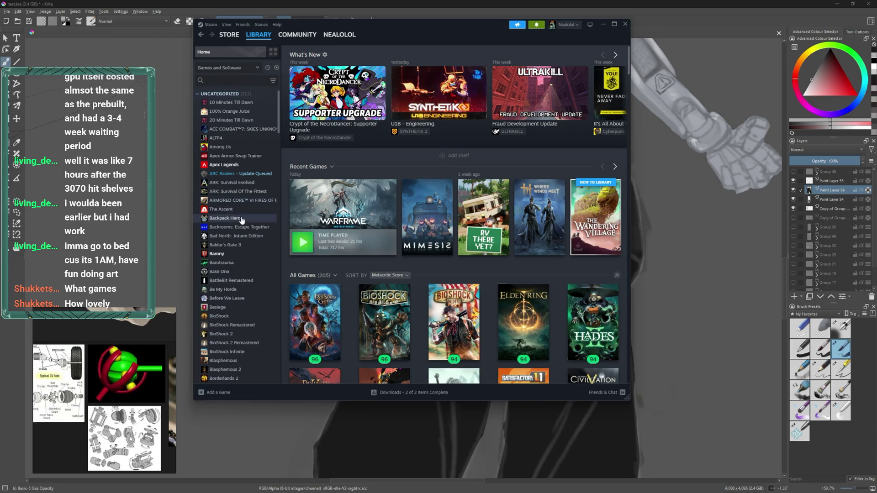
- Scroll through the library's games list, then return to the Store front page
scroll(242, 214, down, 1)
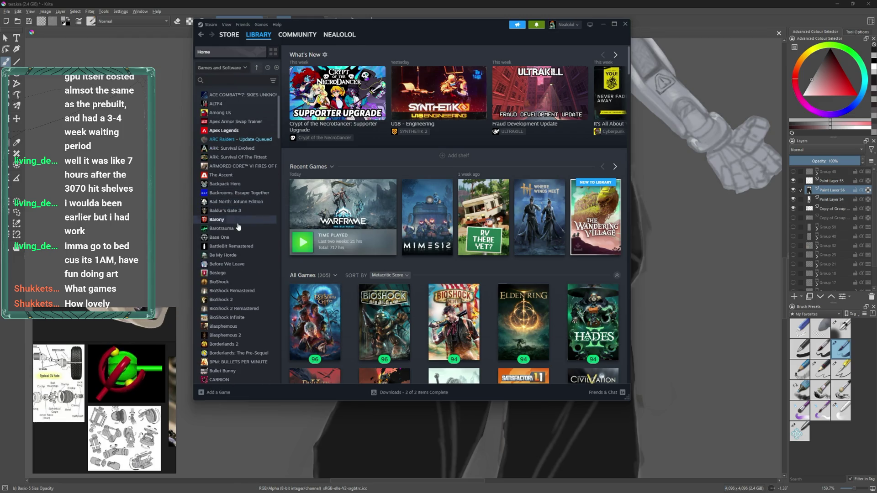
scroll(231, 302, down, 1)
scroll(227, 297, down, 2)
scroll(230, 240, down, 1)
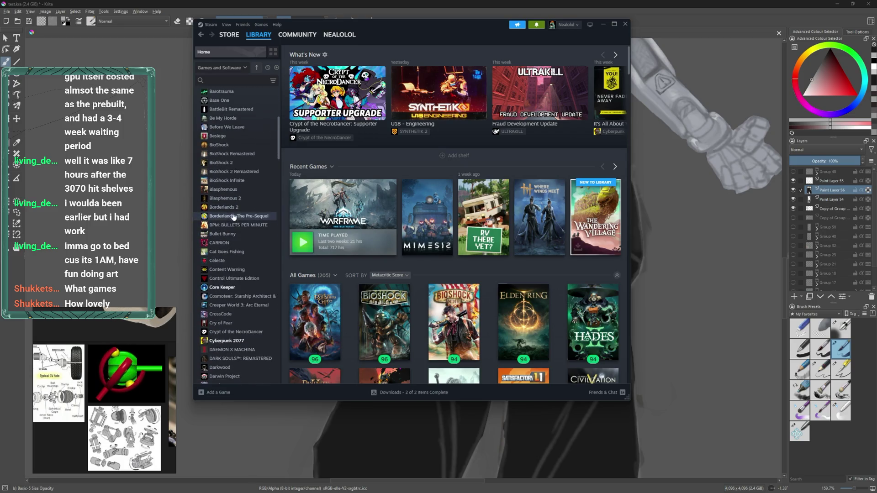
scroll(238, 251, down, 1)
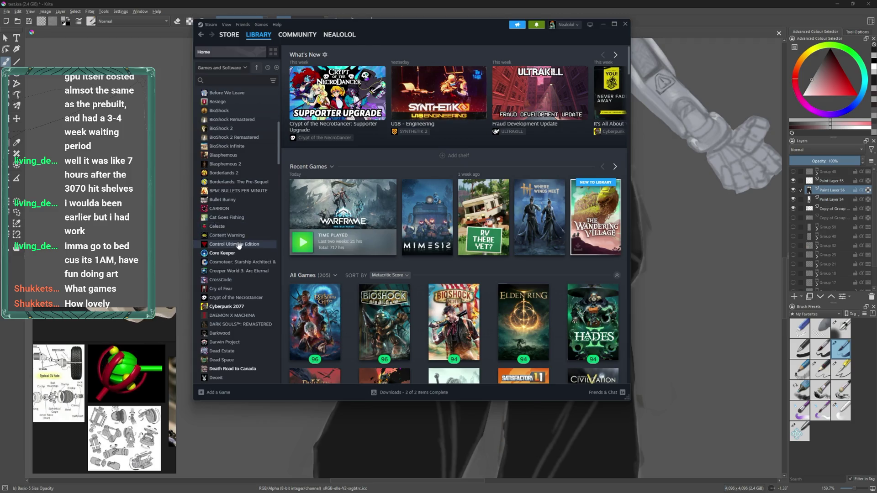
scroll(237, 245, down, 2)
scroll(232, 214, down, 1)
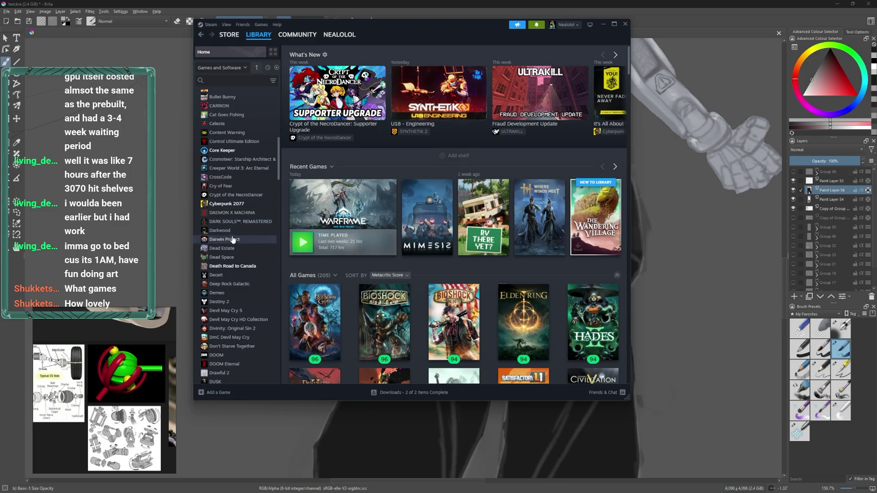
scroll(239, 283, down, 1)
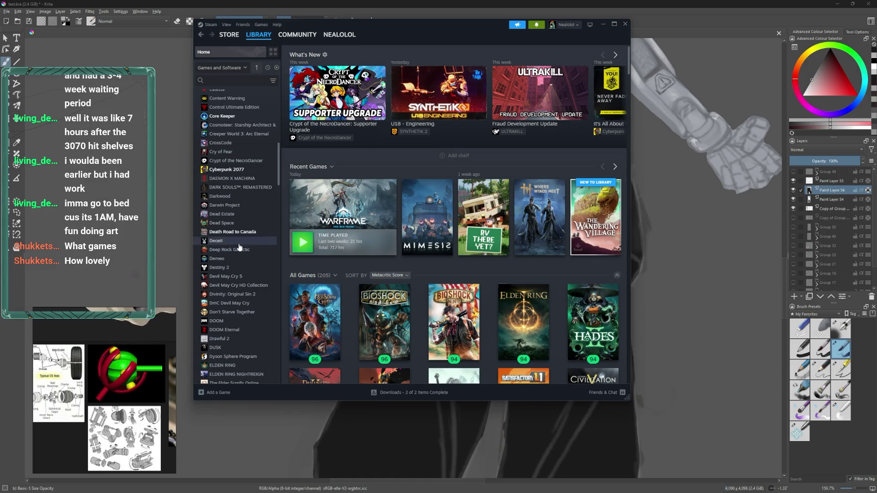
scroll(239, 247, down, 3)
scroll(245, 247, down, 1)
scroll(246, 238, down, 2)
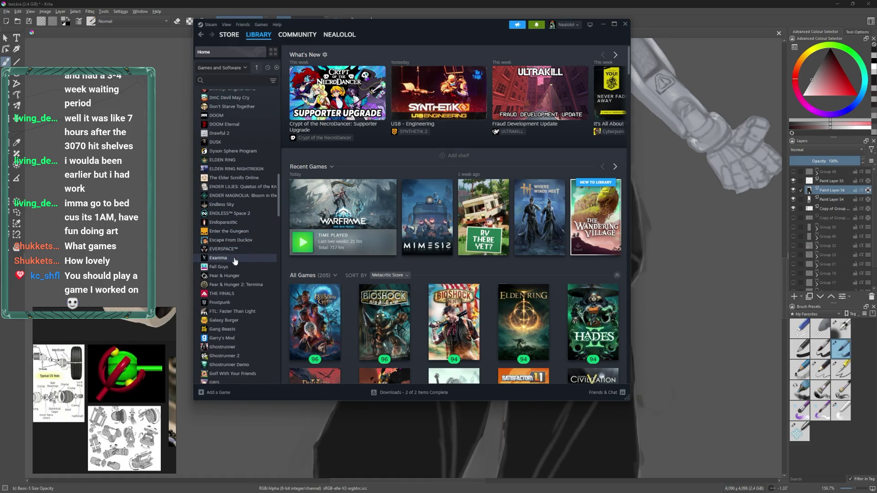
scroll(235, 259, down, 1)
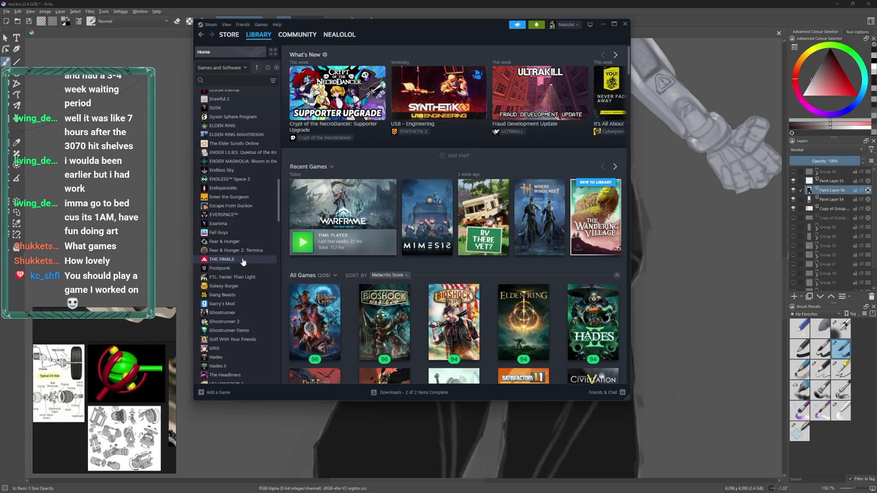
scroll(242, 267, down, 2)
scroll(239, 214, down, 1)
scroll(242, 216, down, 1)
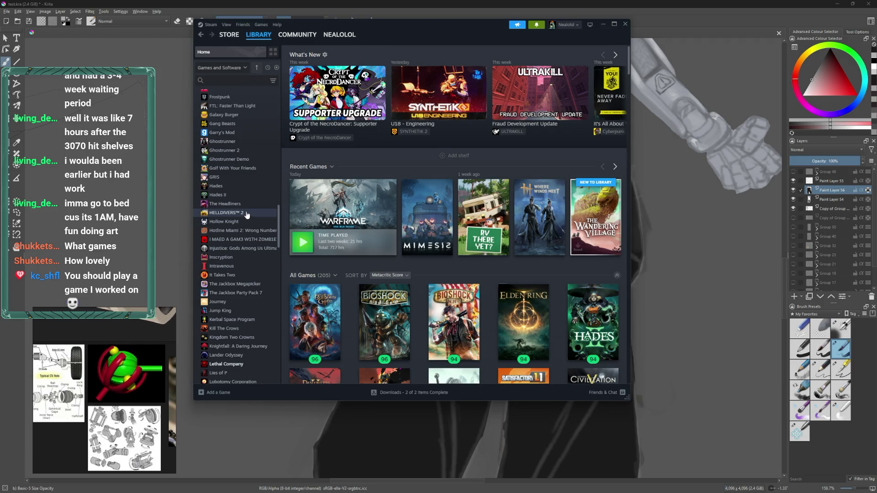
scroll(246, 214, down, 2)
scroll(238, 204, down, 1)
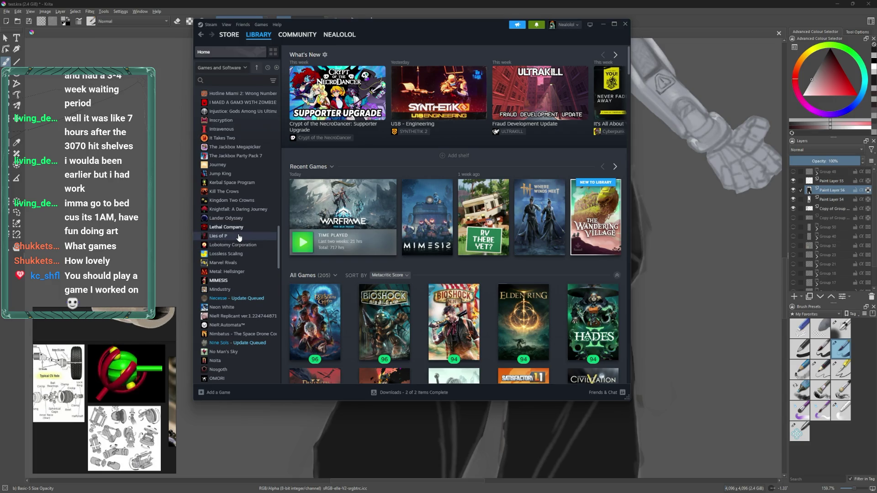
scroll(239, 237, down, 1)
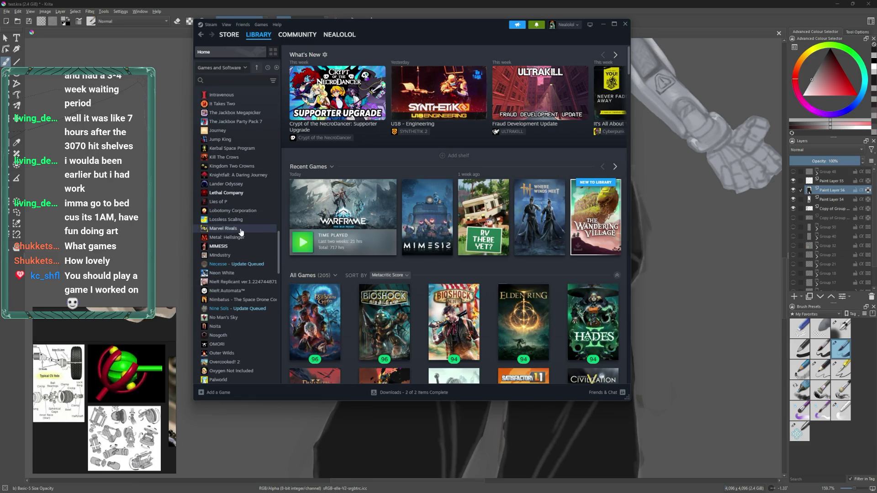
scroll(237, 233, down, 1)
scroll(238, 236, down, 1)
scroll(237, 236, down, 1)
scroll(239, 228, down, 1)
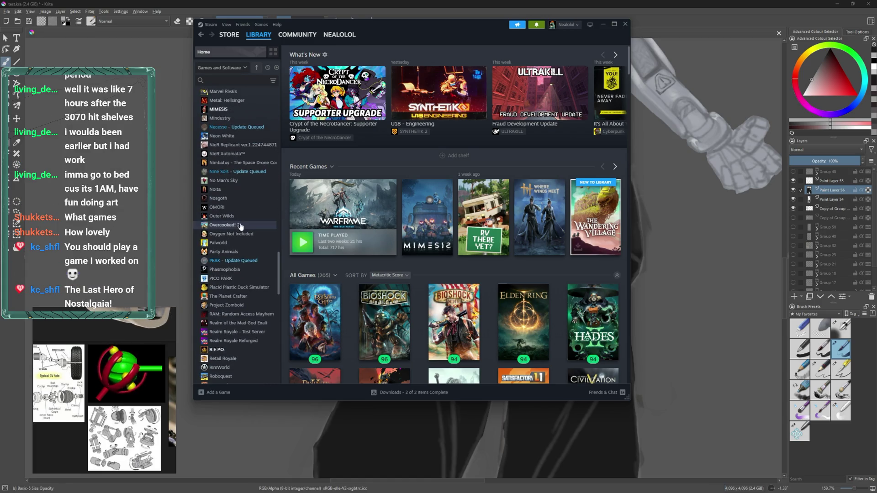
scroll(239, 226, down, 2)
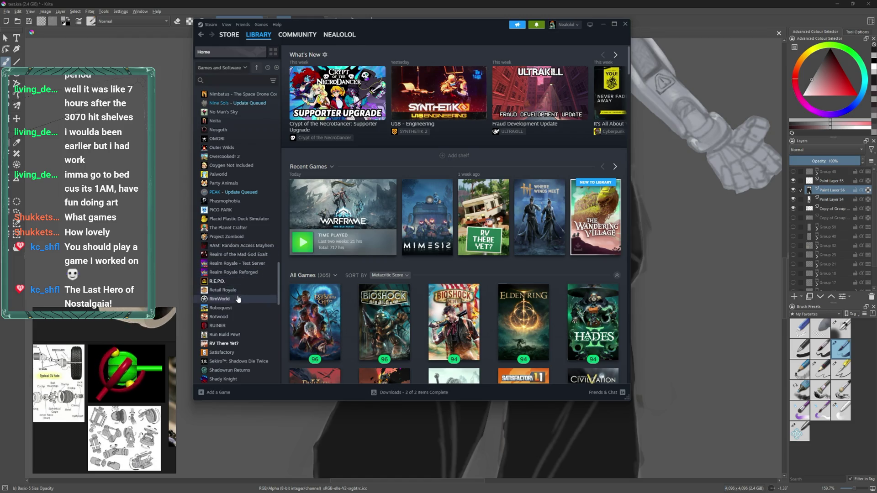
scroll(238, 299, down, 1)
scroll(237, 274, down, 1)
scroll(235, 249, down, 1)
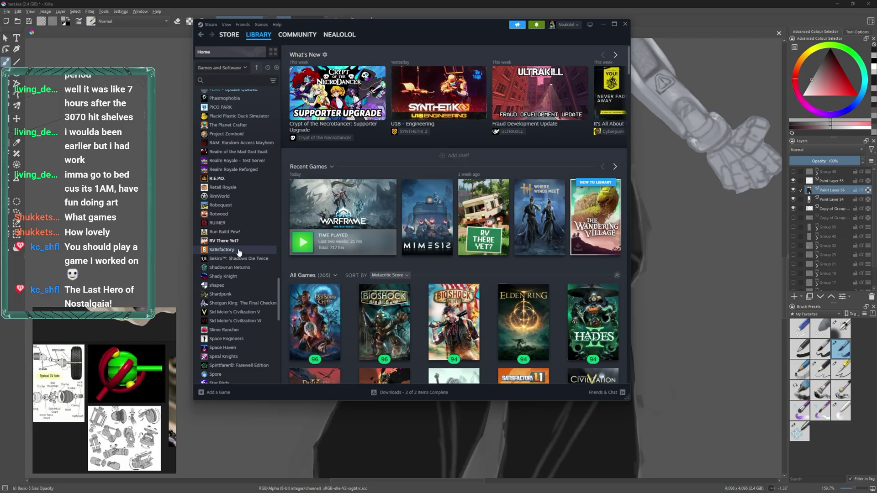
scroll(238, 250, down, 1)
scroll(237, 249, down, 1)
scroll(236, 248, down, 1)
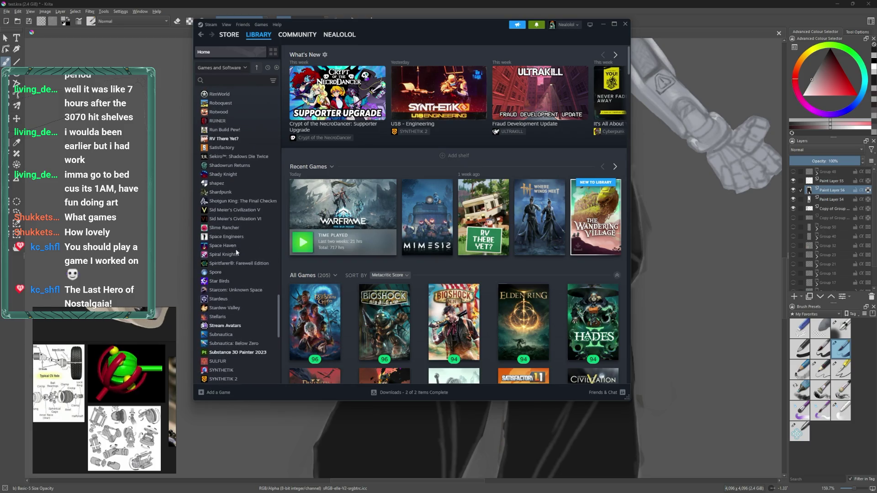
scroll(237, 251, down, 2)
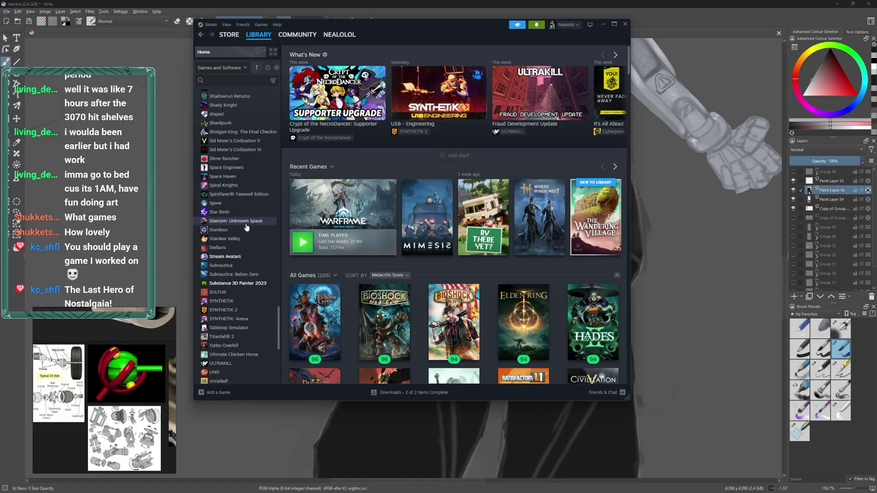
scroll(246, 236, down, 1)
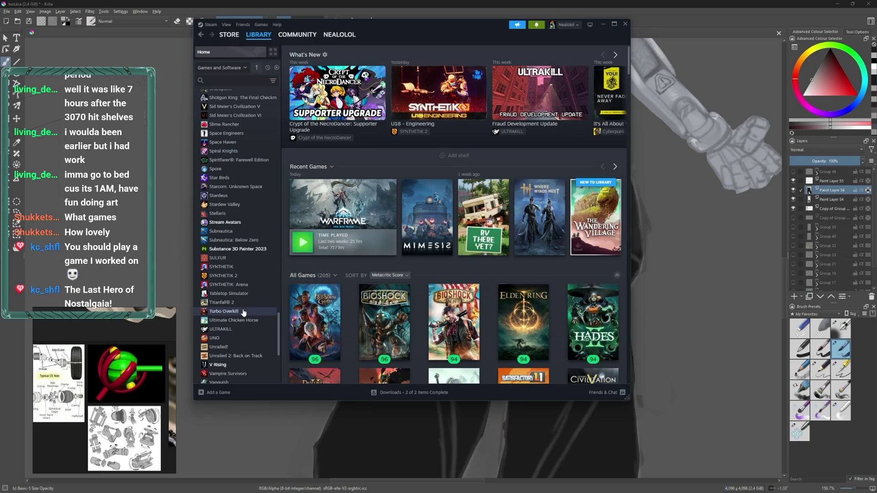
scroll(242, 314, down, 2)
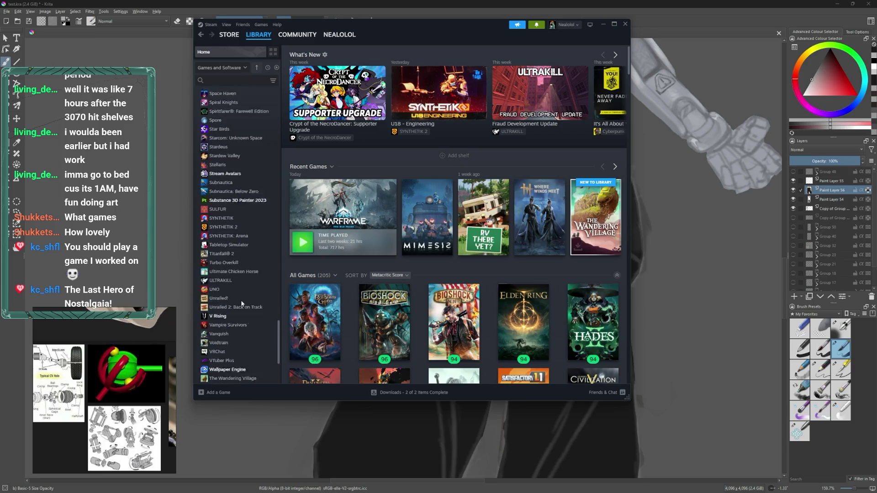
scroll(235, 280, down, 2)
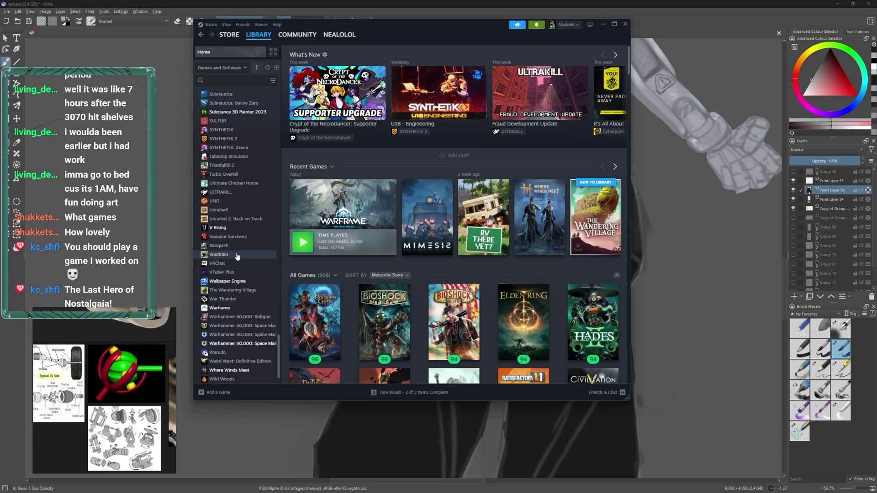
scroll(246, 253, down, 1)
scroll(246, 253, up, 1)
scroll(246, 188, down, 1)
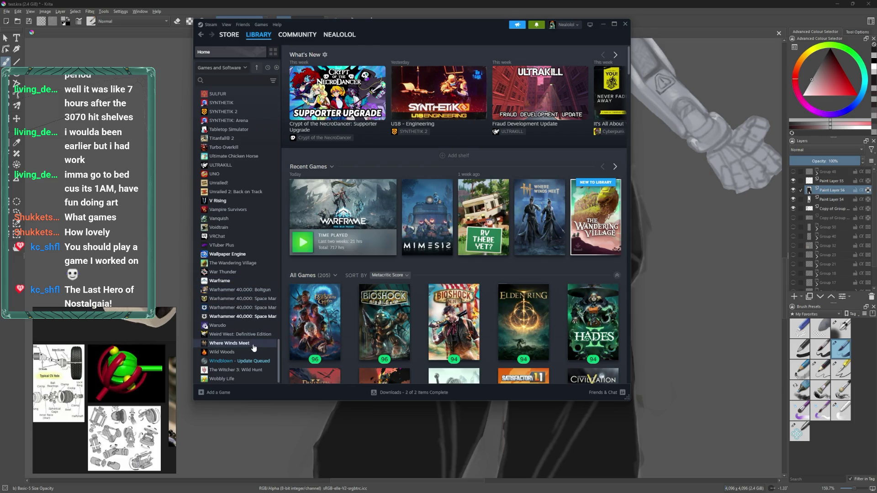
scroll(256, 333, up, 20)
scroll(257, 310, up, 10)
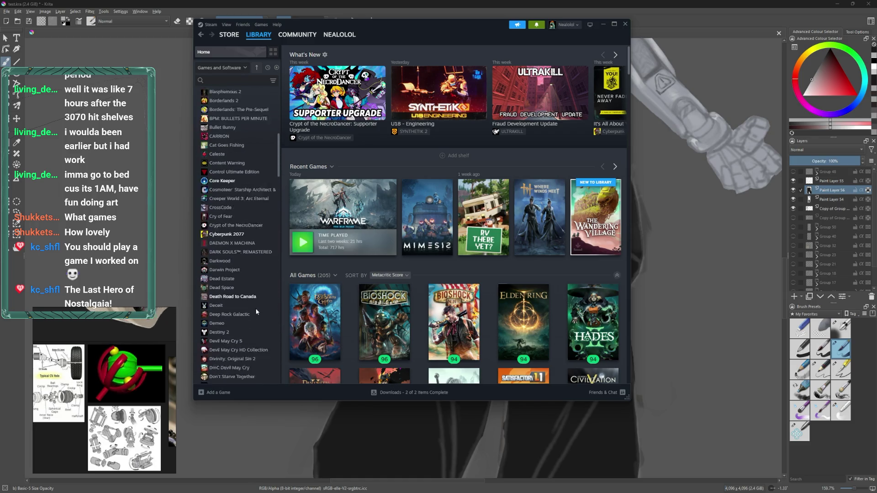
scroll(254, 311, down, 10)
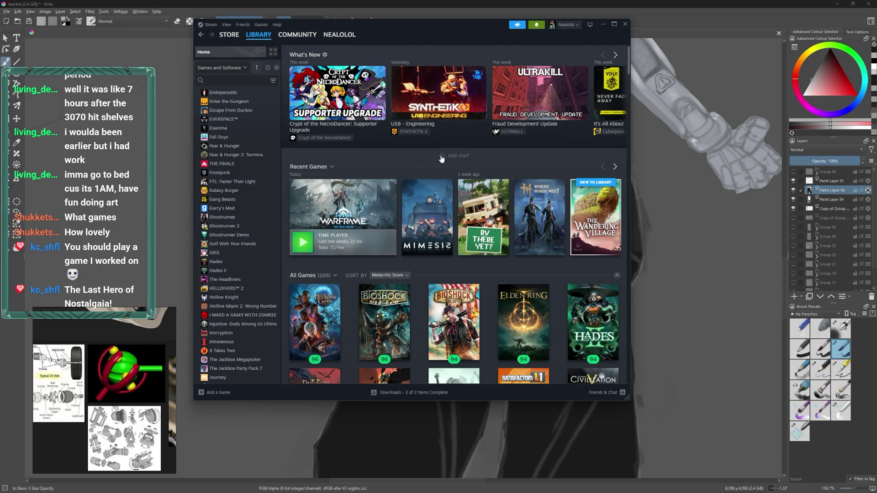
mouse_move(267, 40)
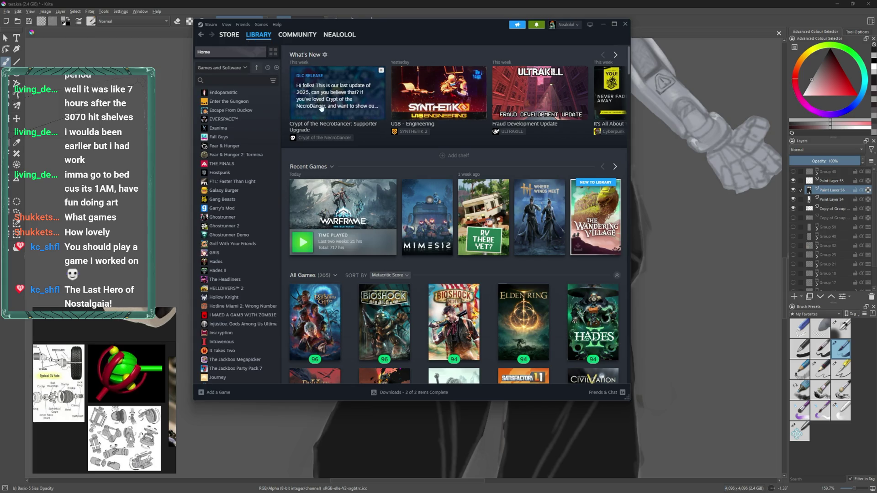
click(229, 35)
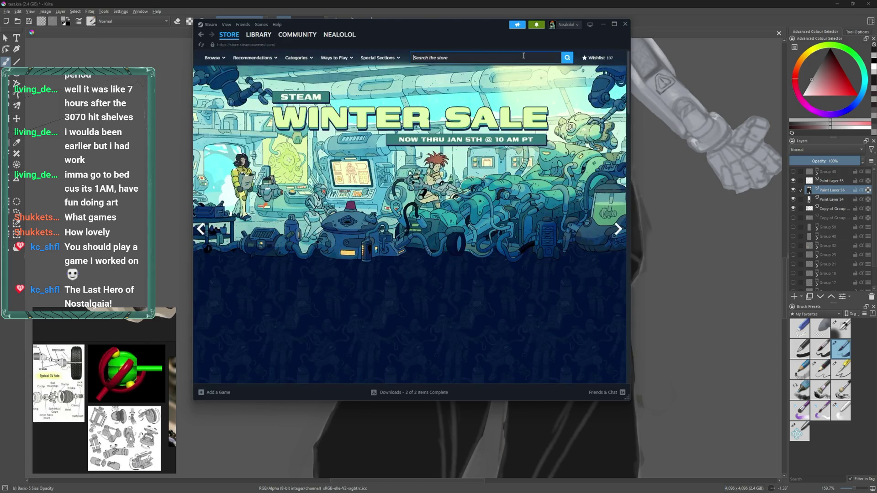
- Search the store for 'lnostalg', open The Last Hero of Nostalgaia page, then return to the store front
click(524, 56)
text(l)
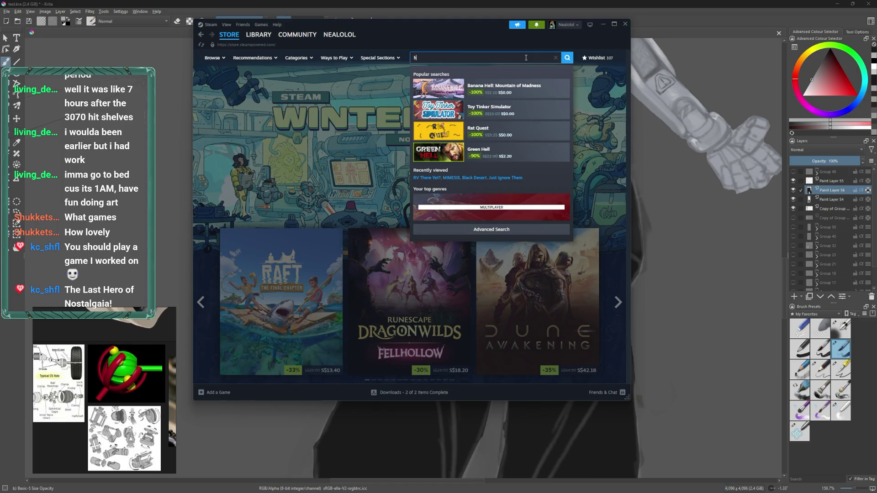
text(nostal)
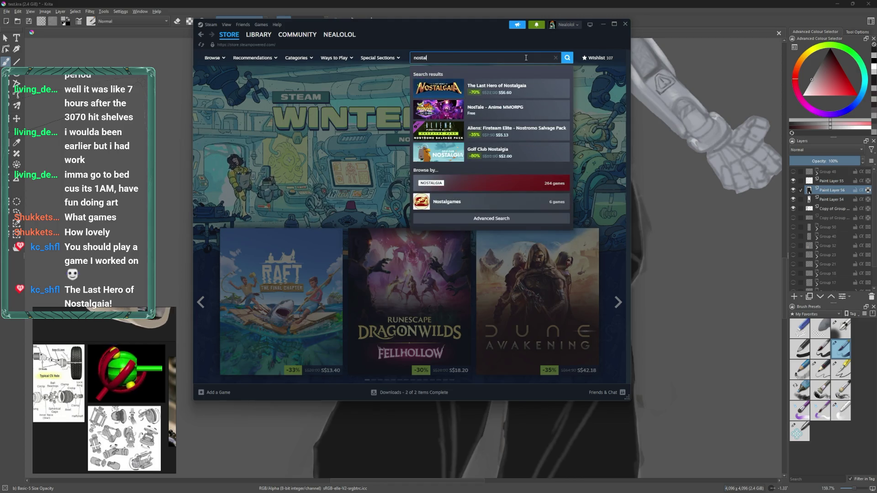
text(gi)
key(BackSpace)
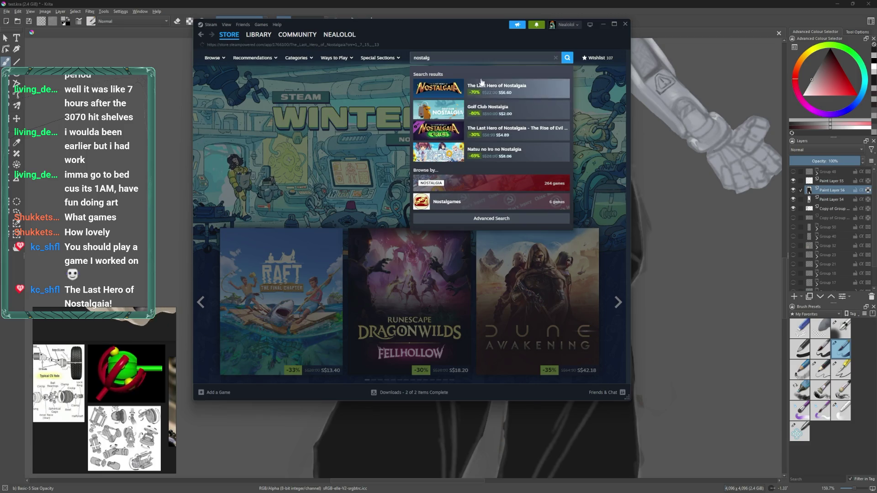
click(481, 84)
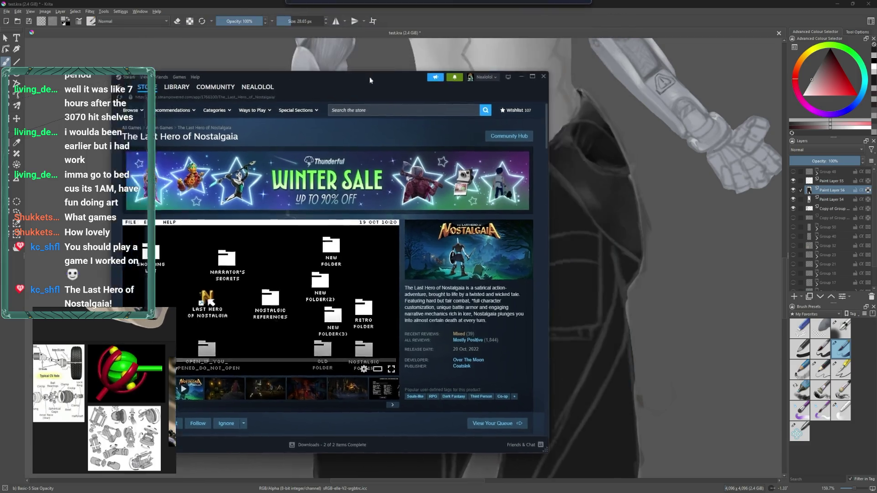
key(alt+Tab)
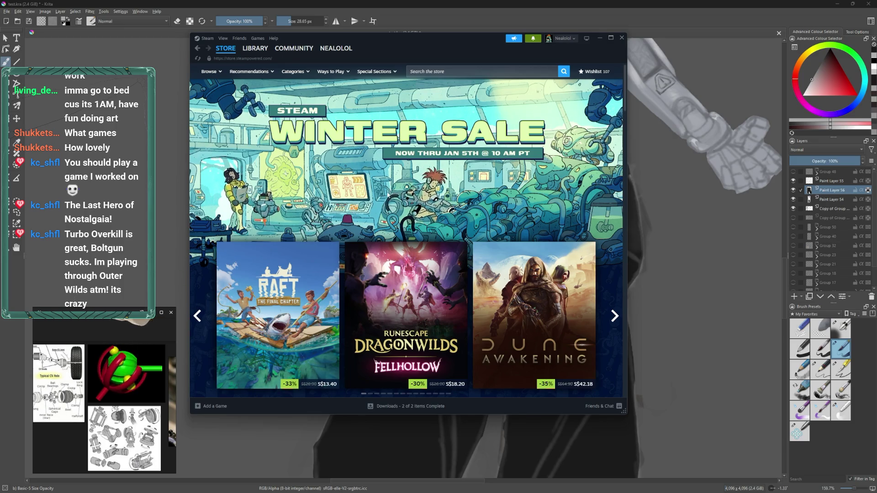
click(255, 48)
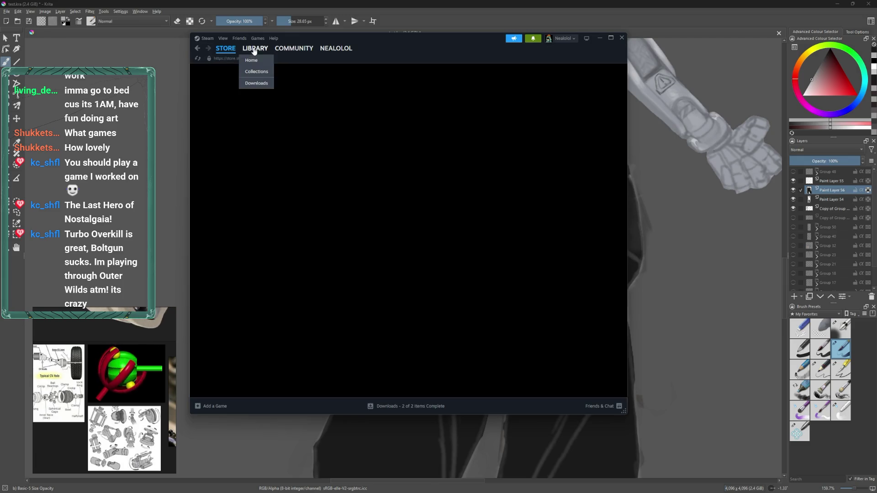
- Reload the Steam store front and page through the featured sale games carousel
click(226, 48)
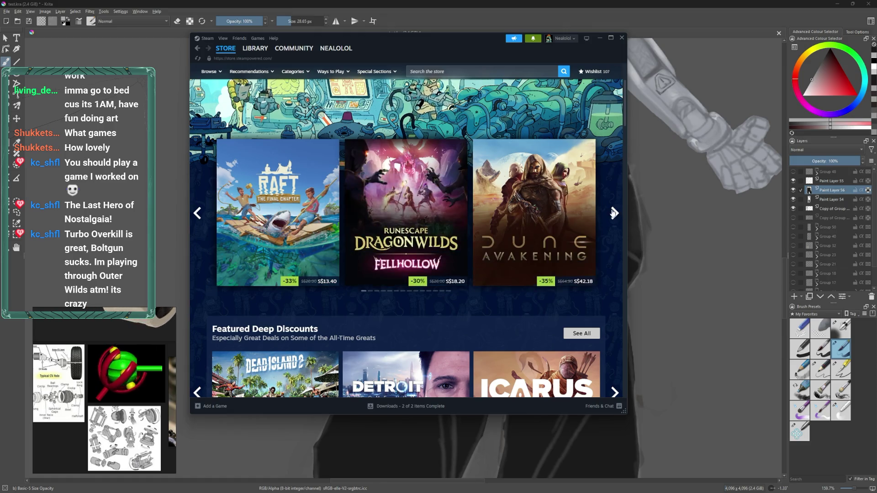
click(615, 213)
click(614, 212)
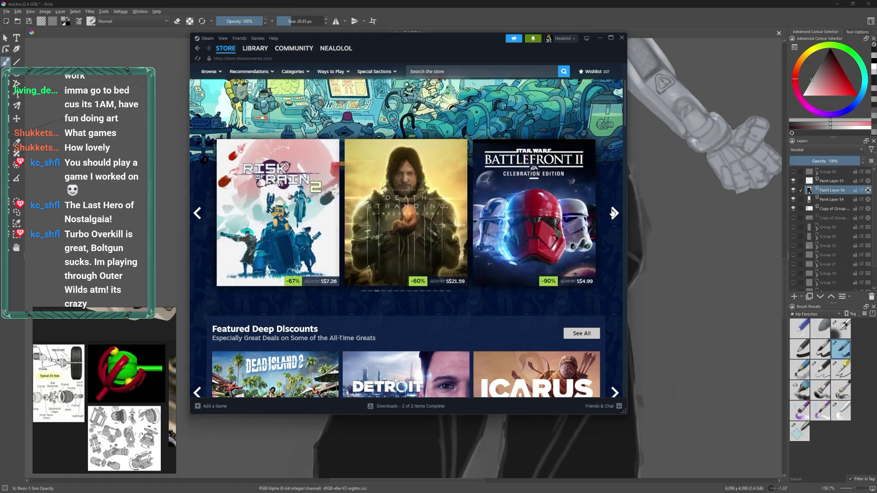
mouse_move(415, 223)
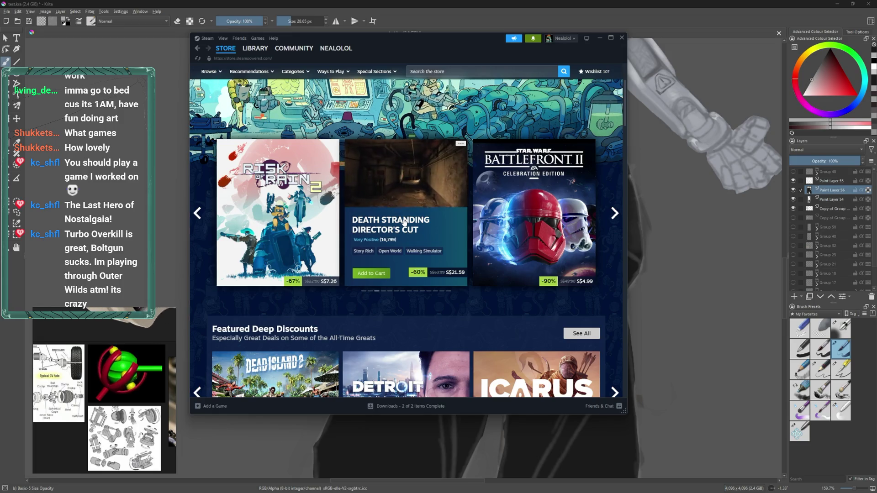
click(614, 214)
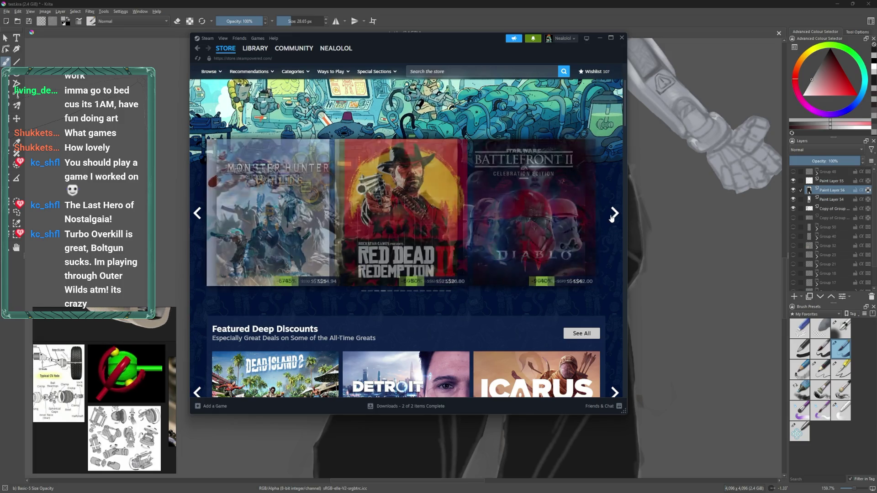
click(613, 217)
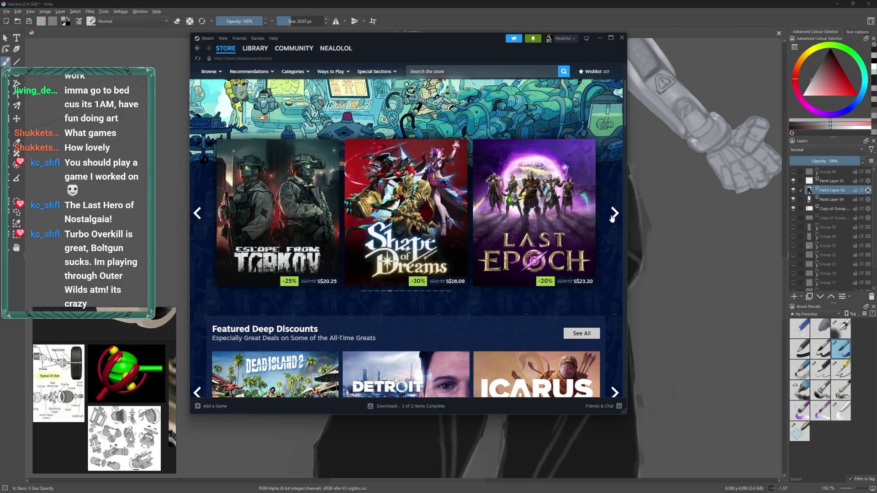
click(613, 218)
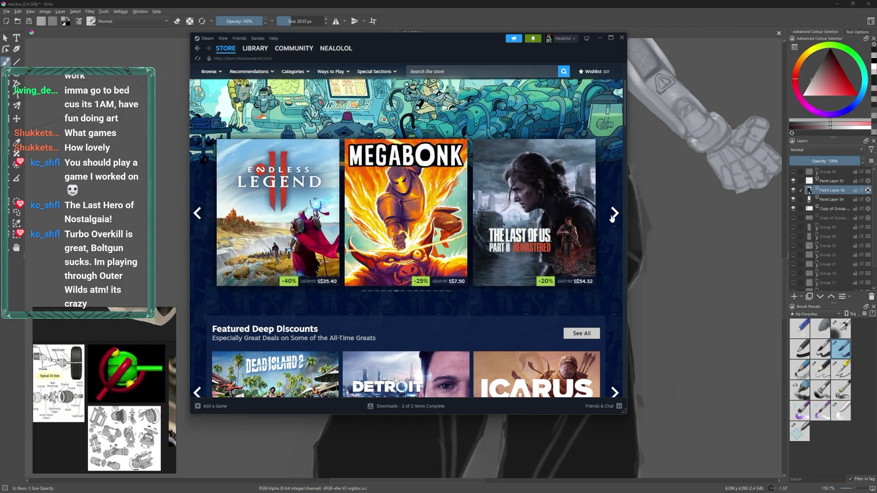
click(612, 218)
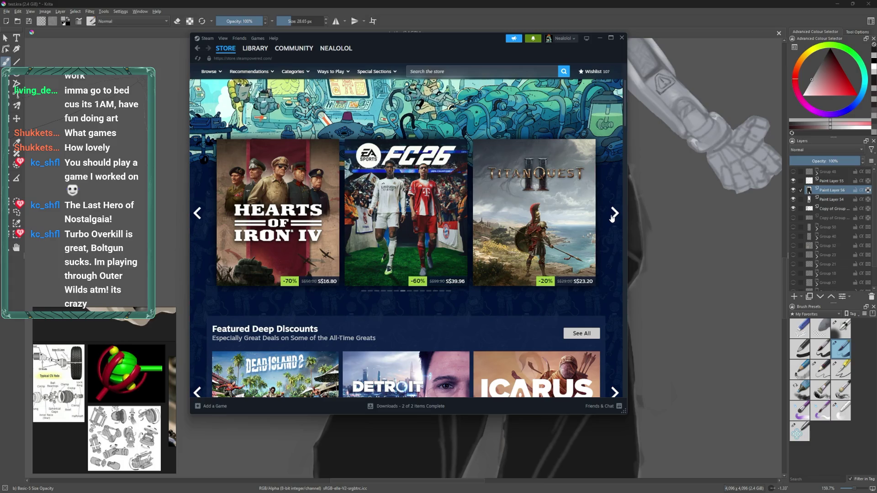
click(612, 218)
mouse_move(565, 214)
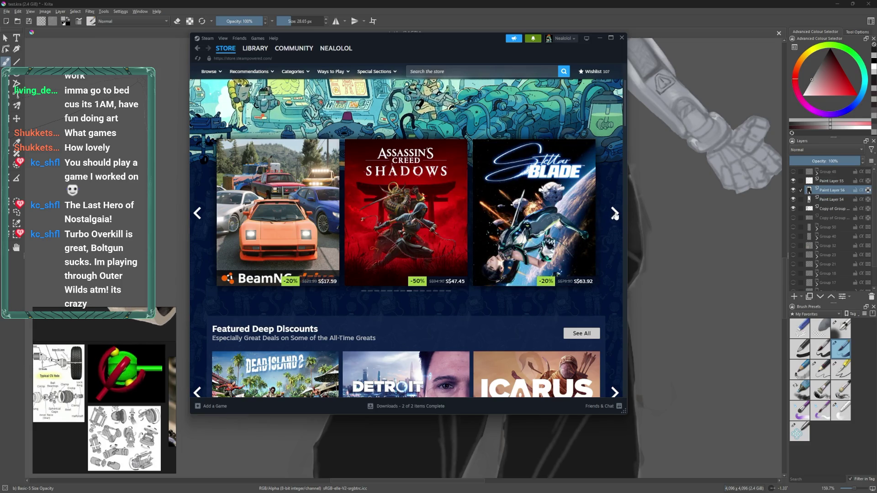
click(615, 214)
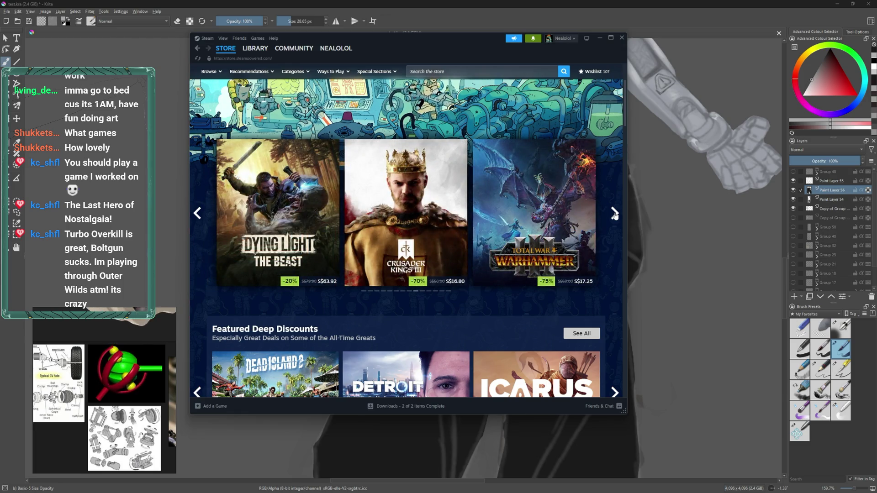
click(615, 214)
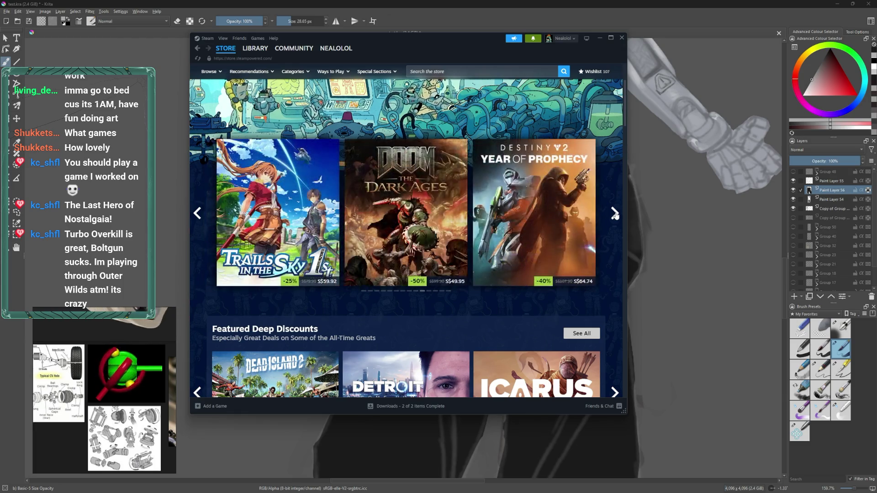
- Keep advancing the featured carousel, scroll down the store page, and close the Steam window
scroll(615, 214, down, 3)
scroll(615, 192, up, 2)
click(615, 179)
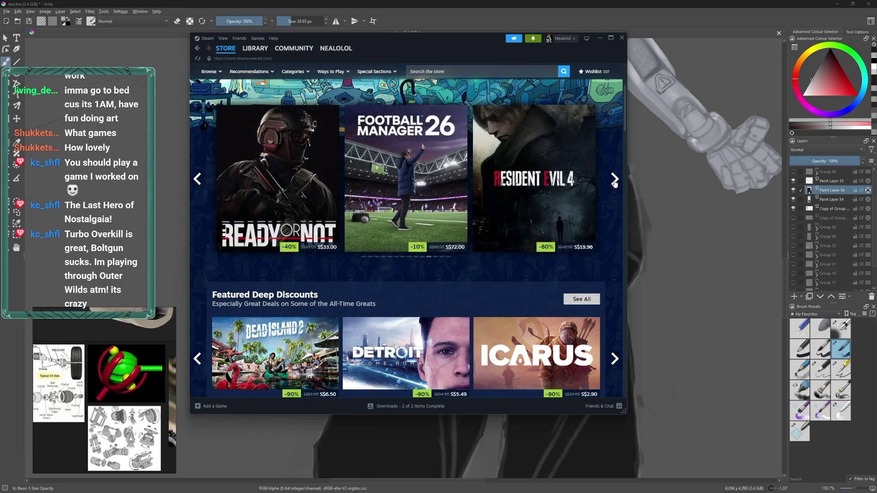
click(615, 180)
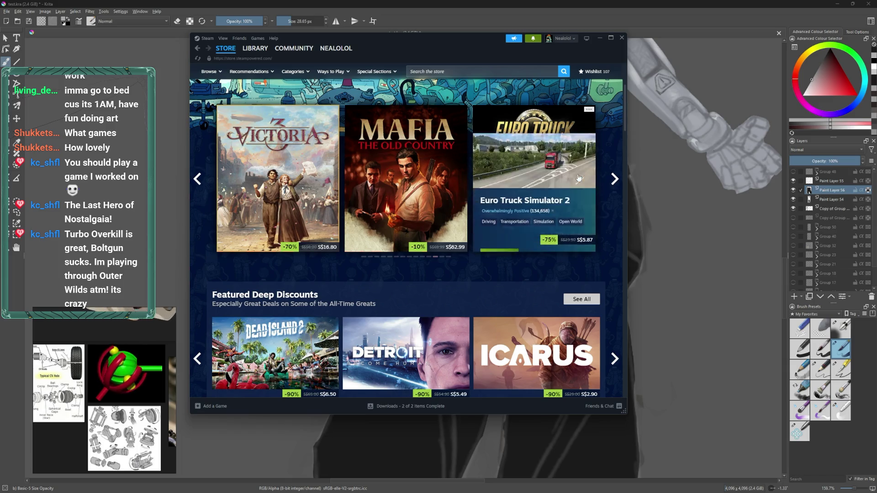
click(615, 182)
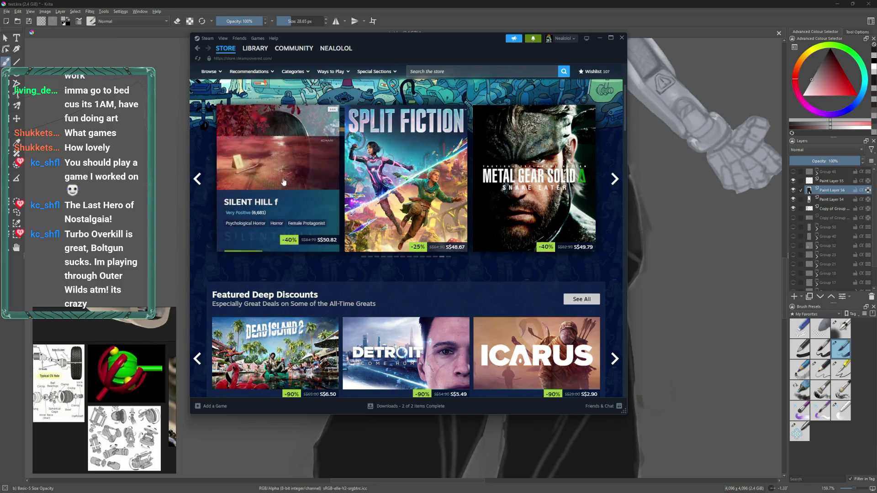
click(615, 181)
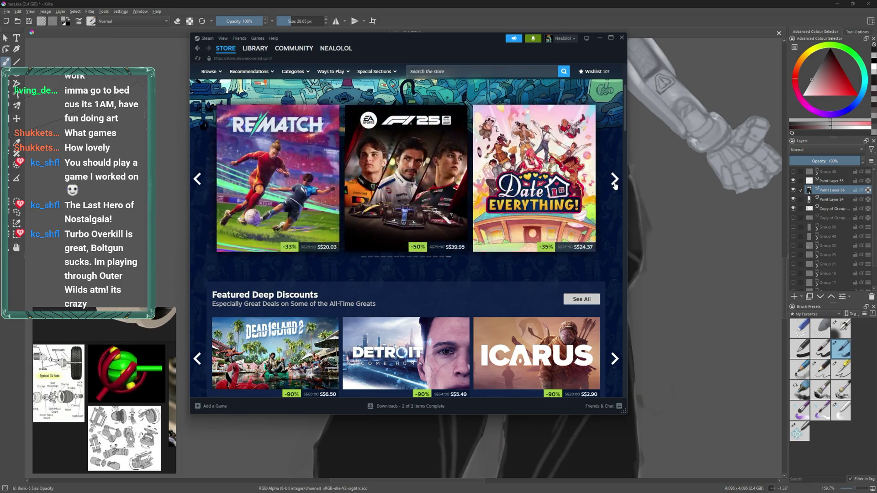
click(615, 182)
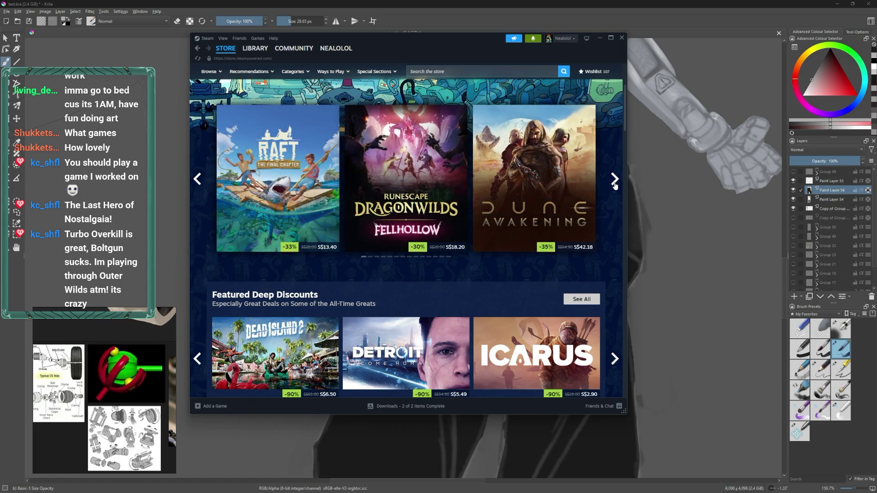
click(615, 182)
scroll(614, 183, down, 3)
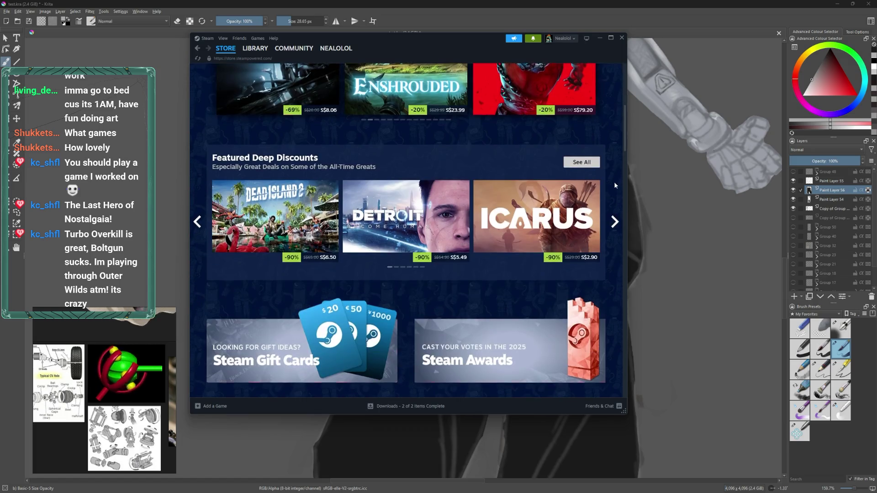
scroll(610, 189, down, 1)
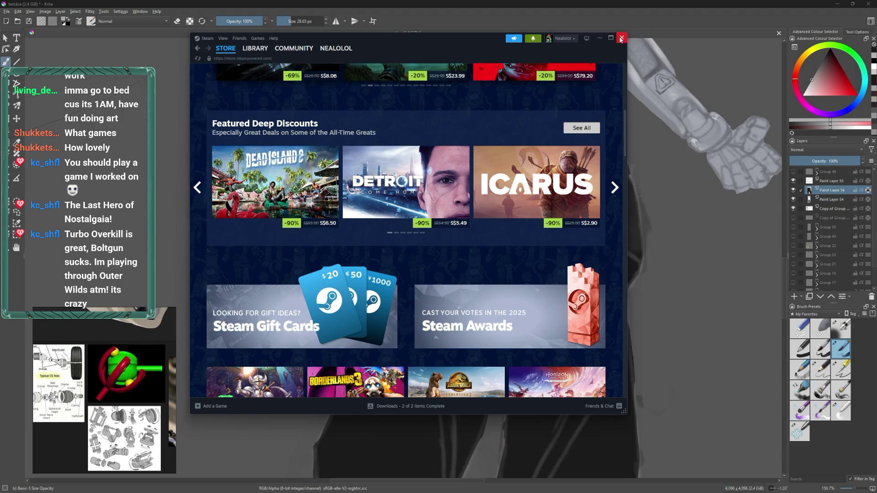
click(621, 39)
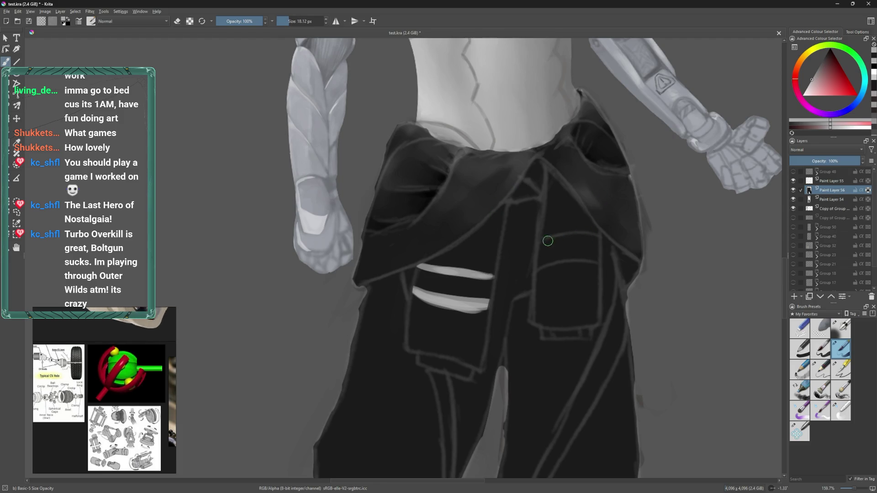
- Repaint a brighter, cleaner light stripe across the top of the right pocket
drag(532, 247, 604, 233)
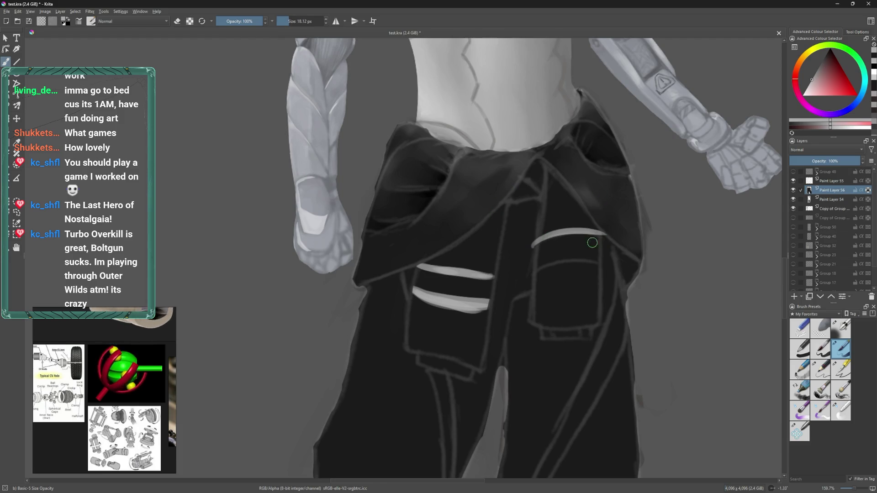
ctrl+click(535, 222)
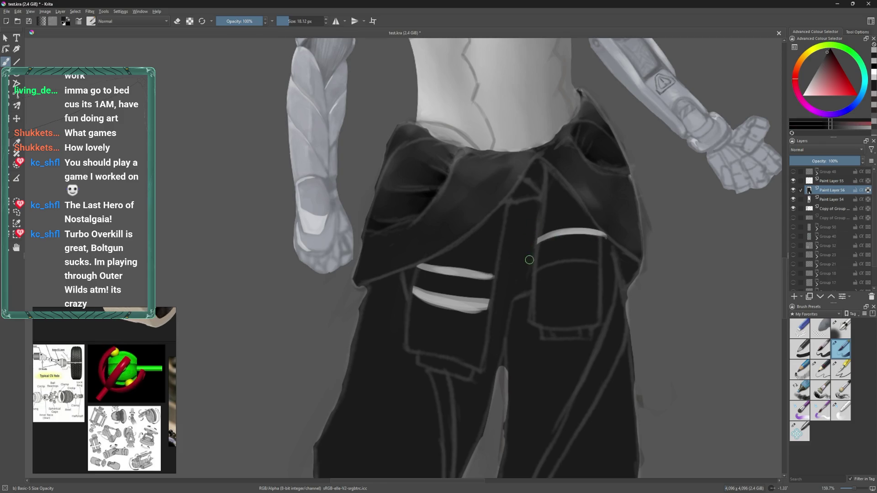
ctrl+click(583, 225)
mouse_move(537, 242)
mouse_down()
mouse_move(610, 232)
mouse_move(554, 233)
mouse_up()
- Trim and brighten the lower left pocket stripe, alternating dark trouser and light grey colours
ctrl+click(535, 226)
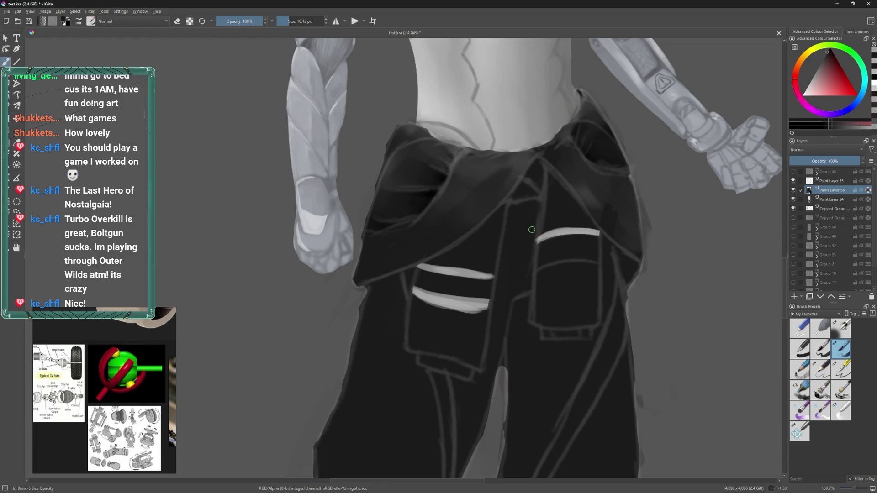
ctrl+click(534, 238)
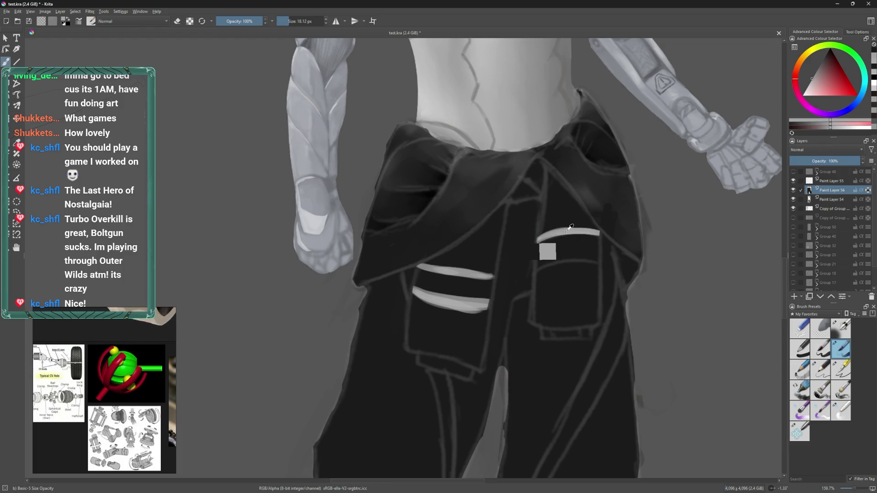
ctrl+click(417, 335)
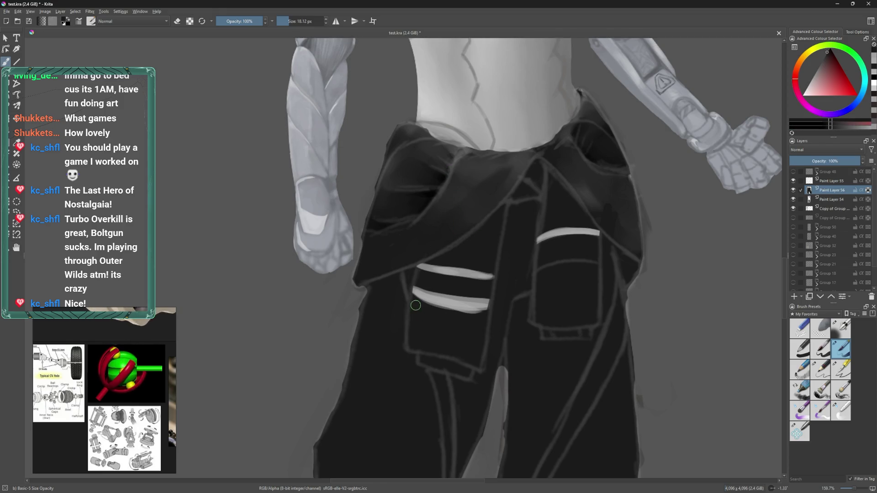
drag(404, 299, 490, 303)
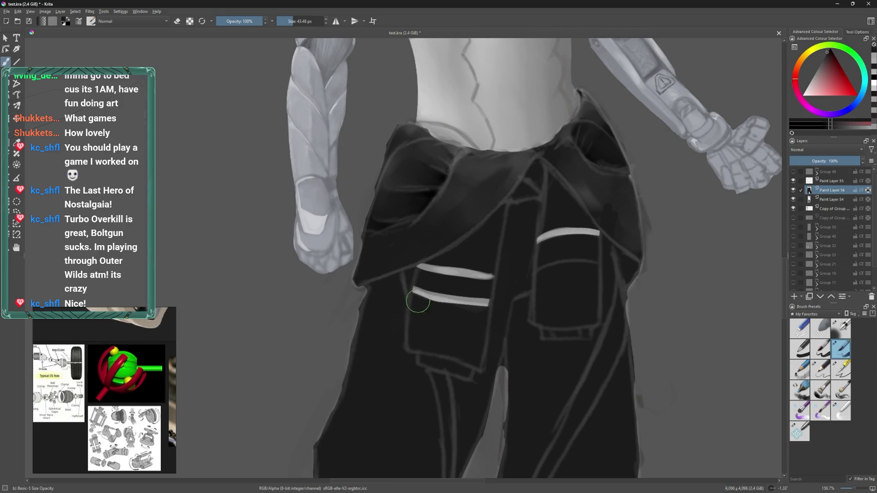
key(bracketleft)
key(bracketleft)
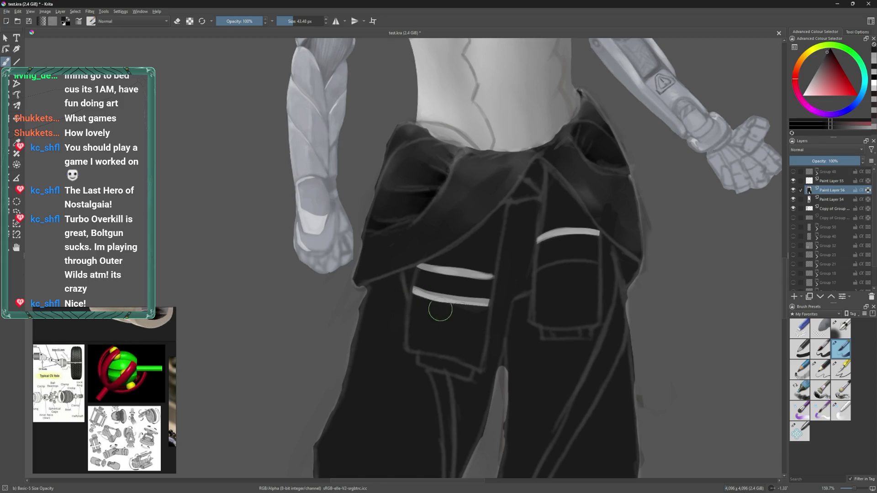
ctrl+click(448, 293)
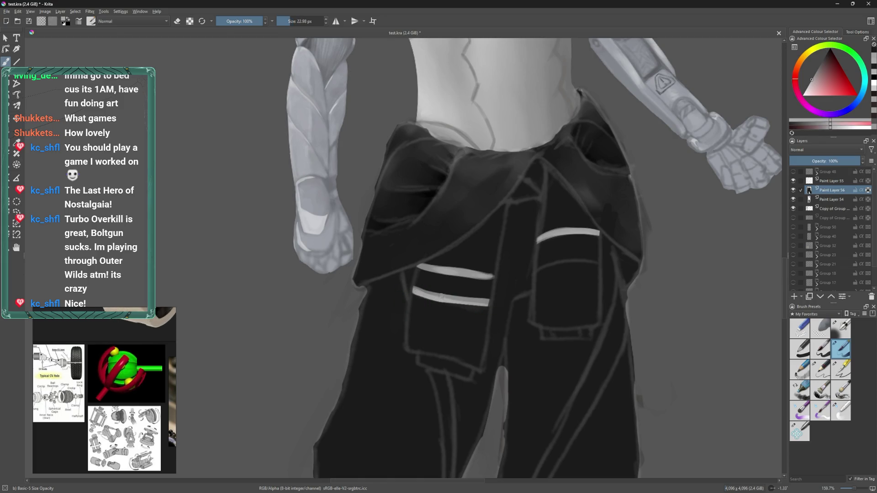
drag(438, 298, 488, 304)
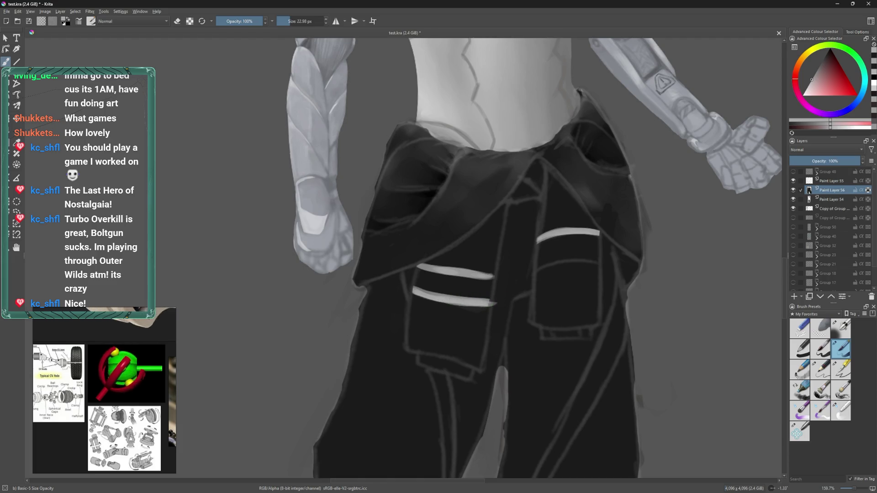
ctrl+click(501, 284)
ctrl+click(489, 303)
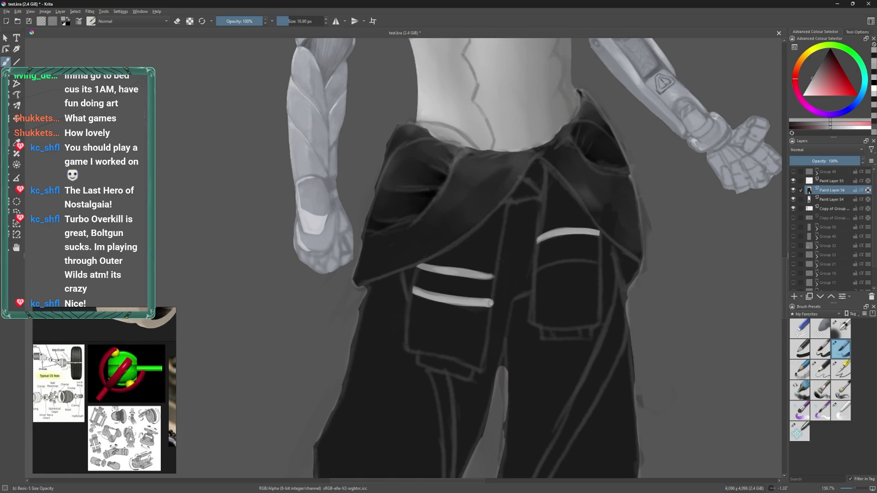
ctrl+click(495, 298)
drag(535, 189, 510, 203)
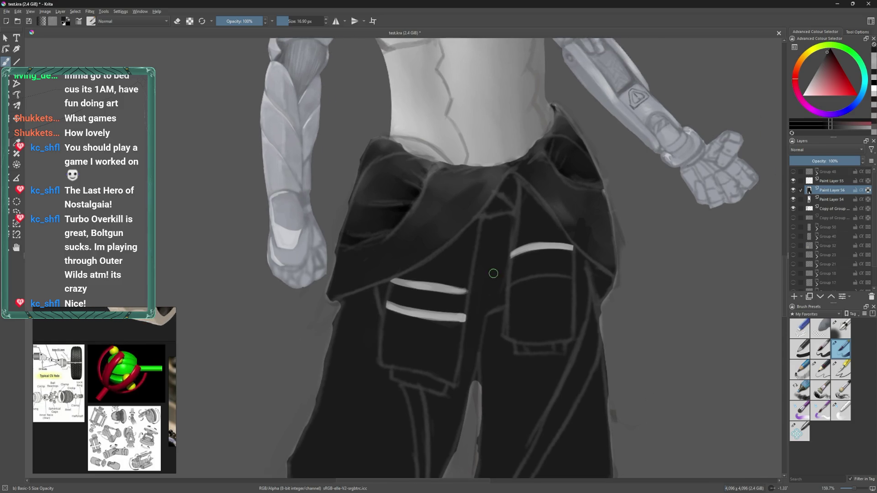
- Sample the light grey stripe colour and paint a second stripe below the right pocket's stripe
scroll(525, 249, down, 1)
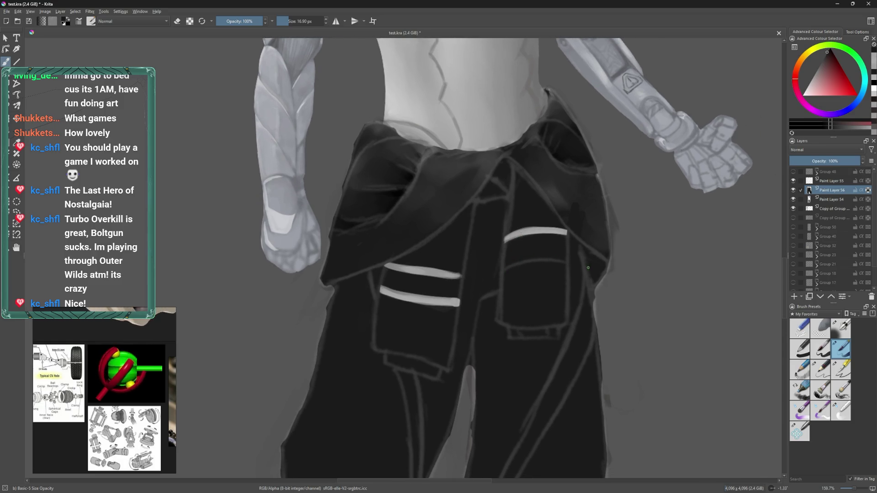
ctrl+click(535, 230)
drag(499, 273, 573, 261)
key(ctrl+z)
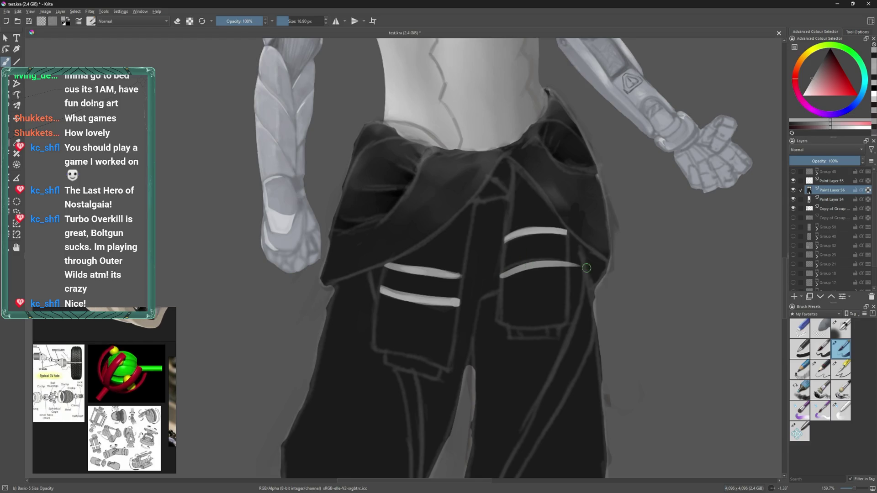
drag(500, 273, 584, 262)
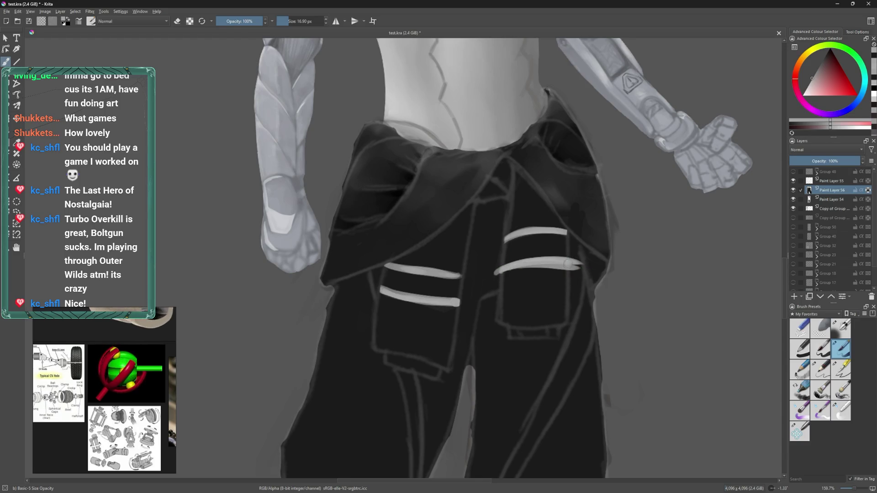
- Sample the dark trouser colour, enlarge the brush to 16.25 px, and switch to Steam
ctrl+click(539, 298)
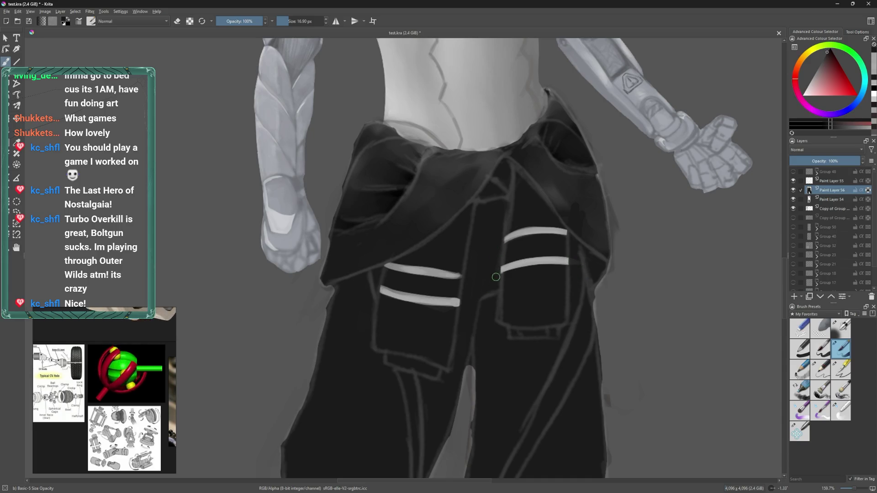
drag(465, 179, 538, 254)
ctrl+click(511, 267)
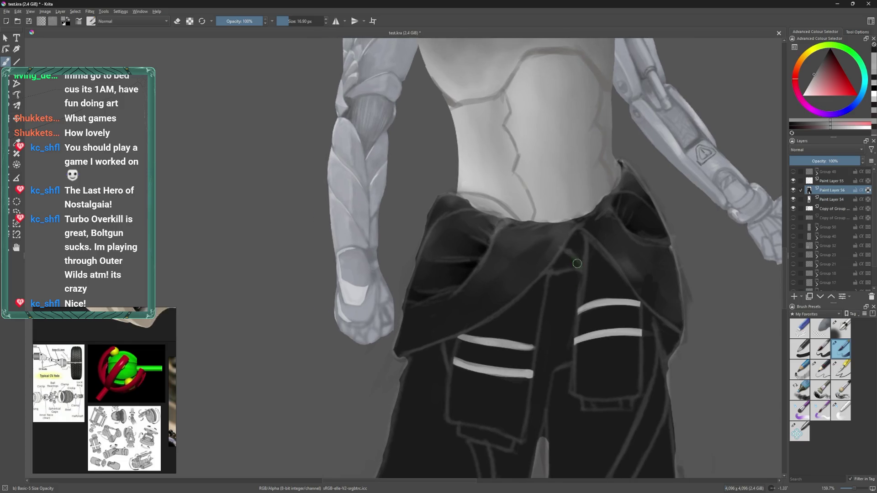
drag(541, 292, 563, 234)
key(bracketright)
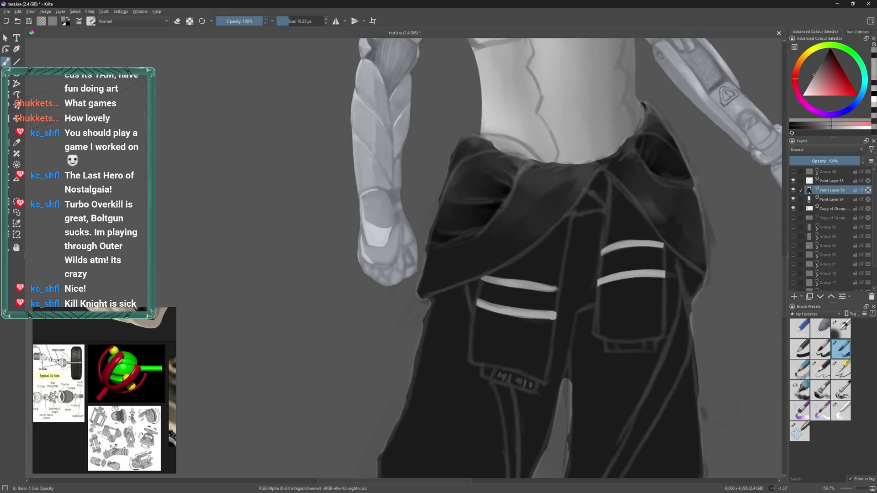
key(alt+Tab)
scroll(514, 86, up, 5)
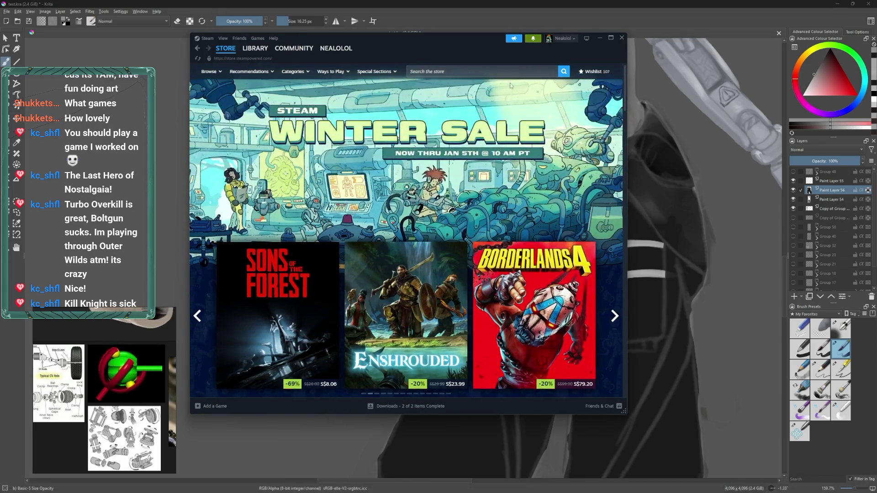
- Search the Steam store for 'kill knight' and open the KILL KNIGHT store page
click(508, 69)
text(killn)
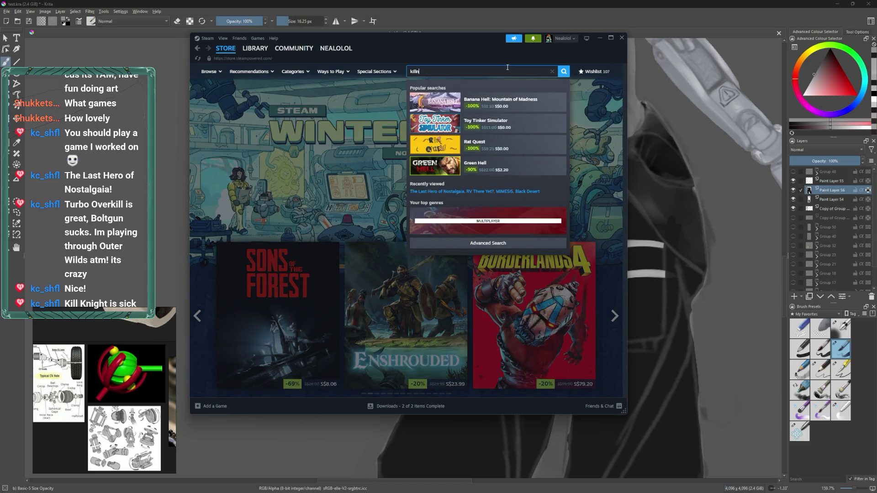
key(BackSpace)
text(klm)
key(BackSpace)
key(BackSpace)
text(nigh)
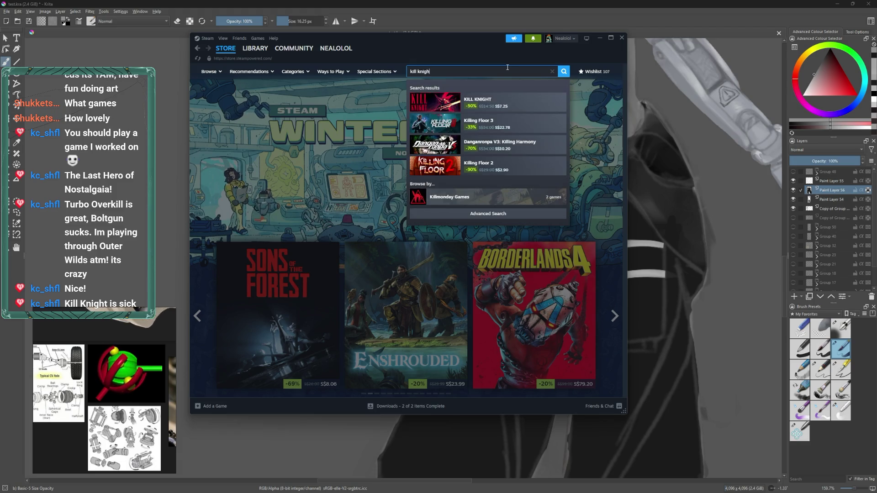
click(521, 103)
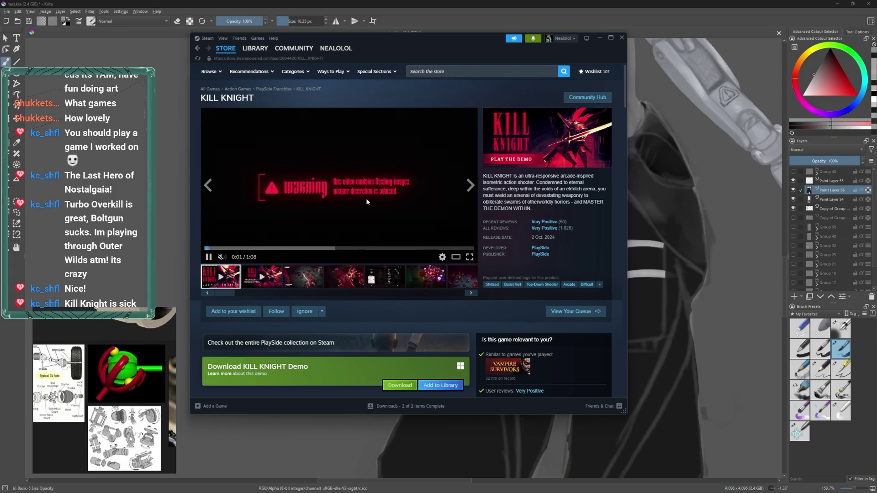
- Browse through four KILL KNIGHT gameplay screenshots
click(381, 283)
click(423, 278)
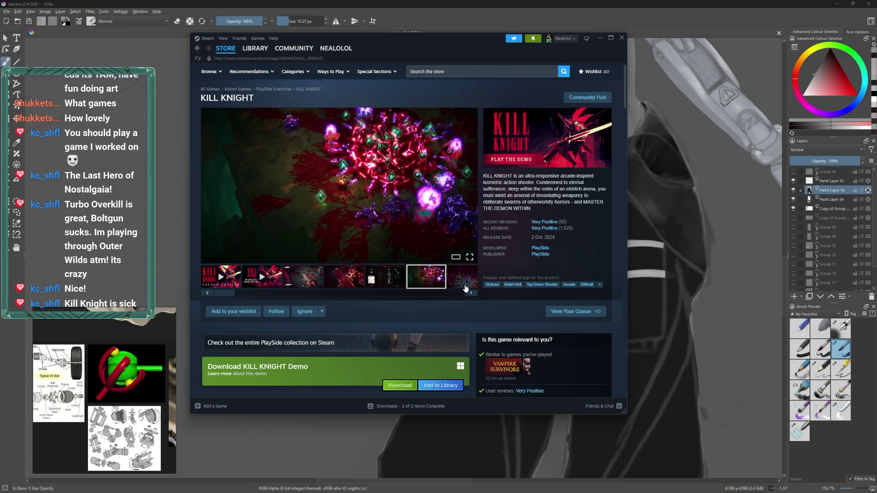
click(464, 287)
click(417, 279)
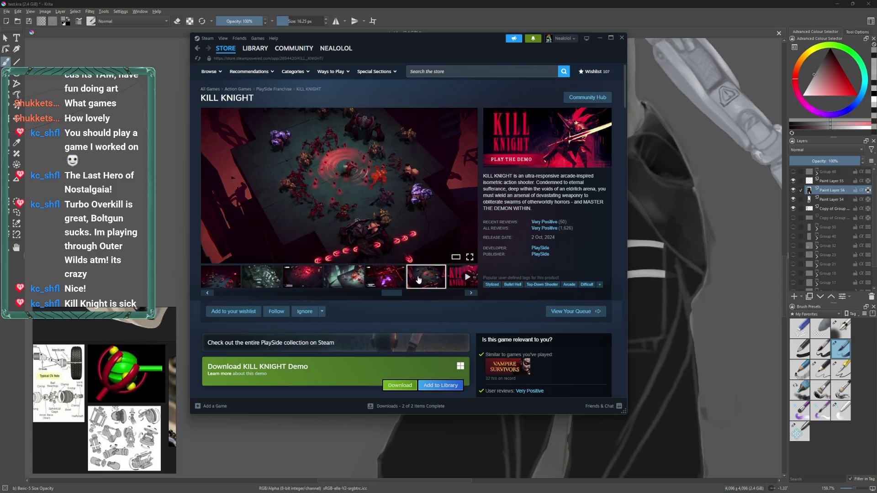
- Play a KILL KNIGHT trailer, skipping ahead, pausing, resuming and jumping to about 0:38
click(452, 279)
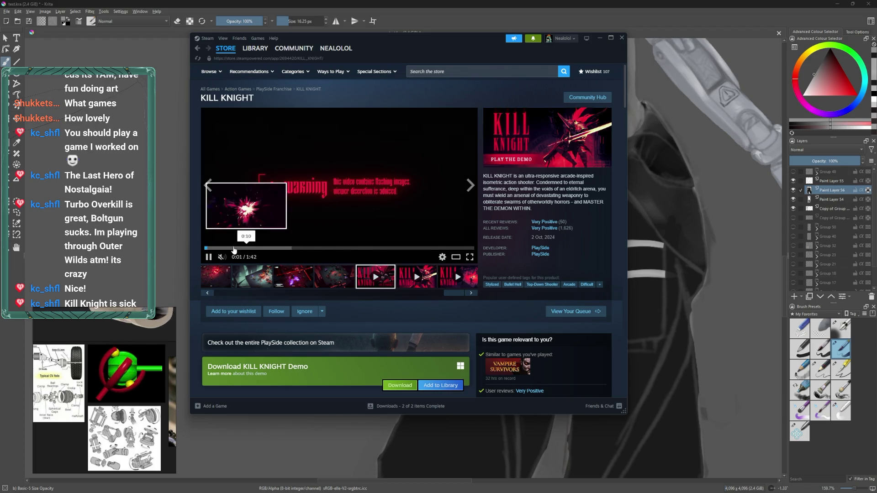
click(233, 250)
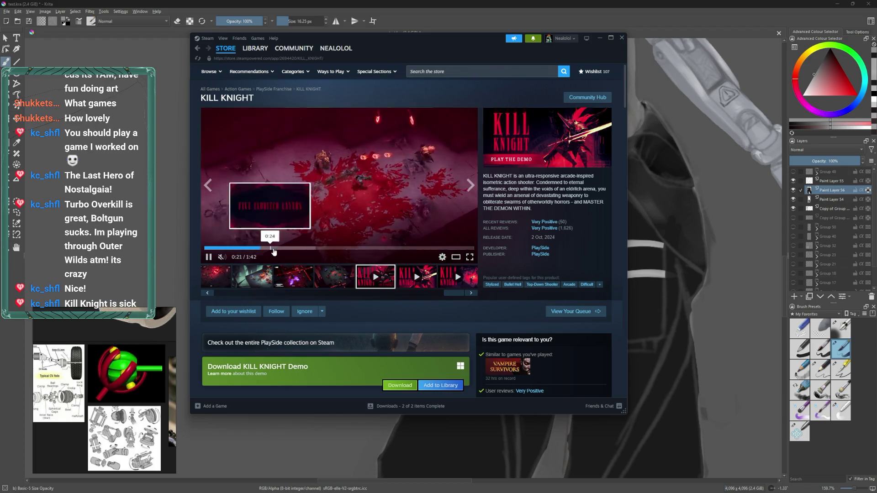
click(263, 249)
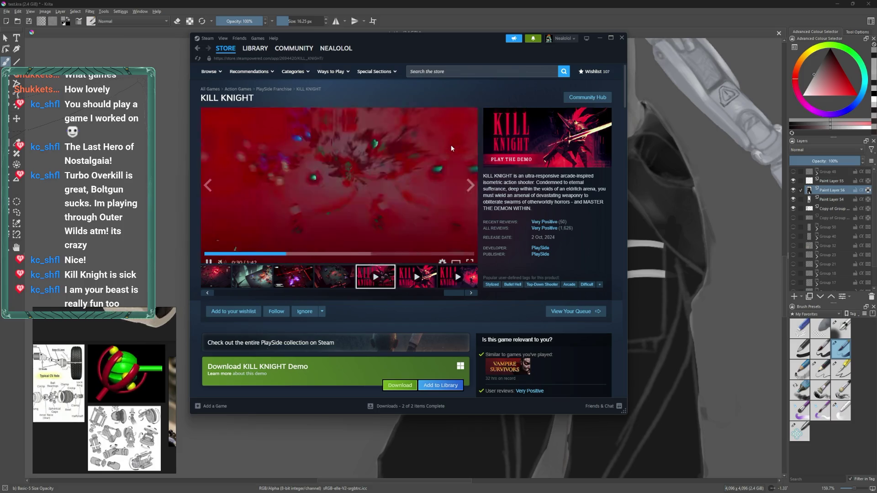
click(450, 145)
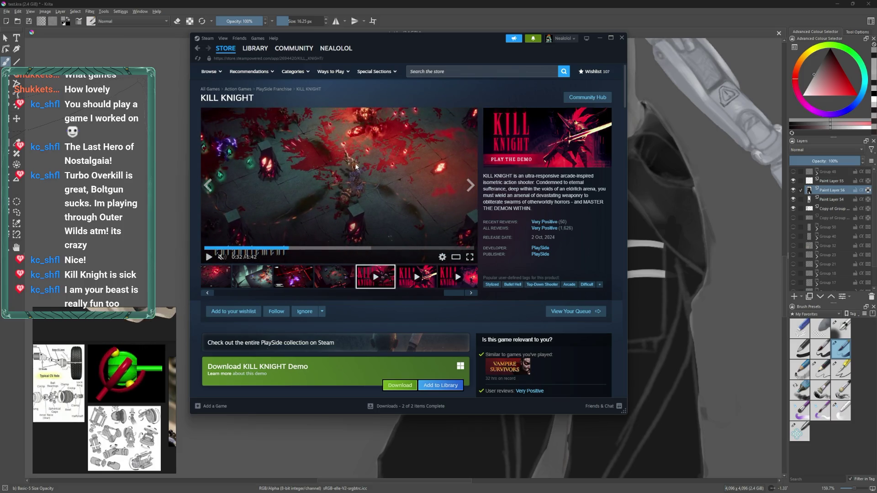
click(391, 162)
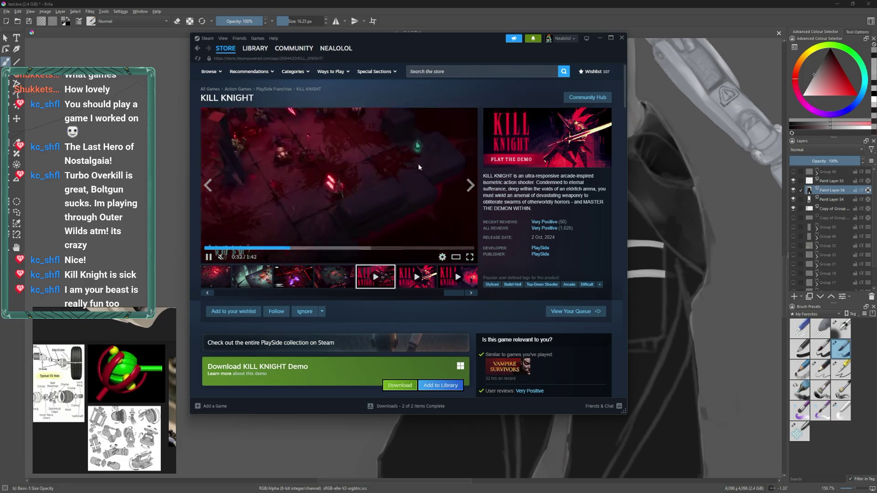
click(282, 248)
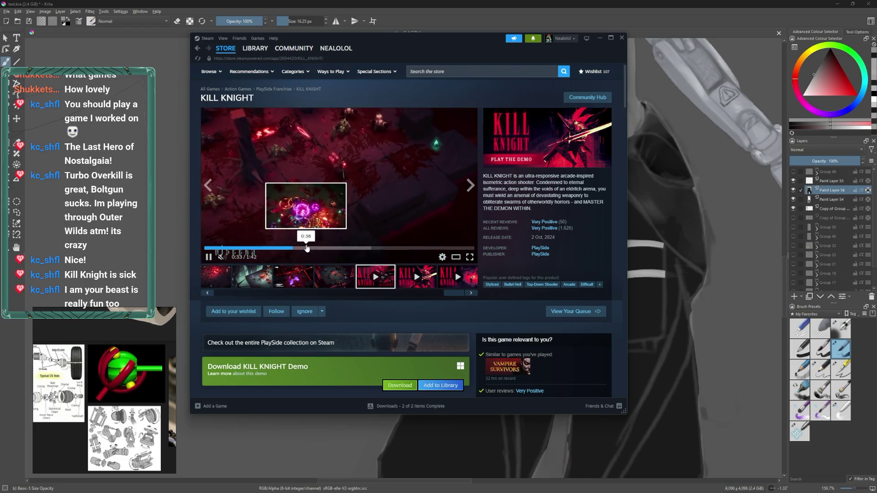
click(307, 248)
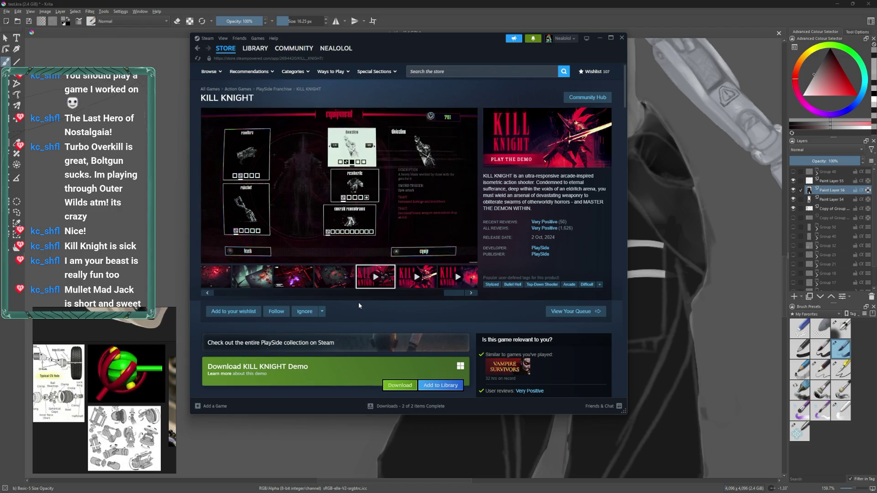
mouse_move(357, 204)
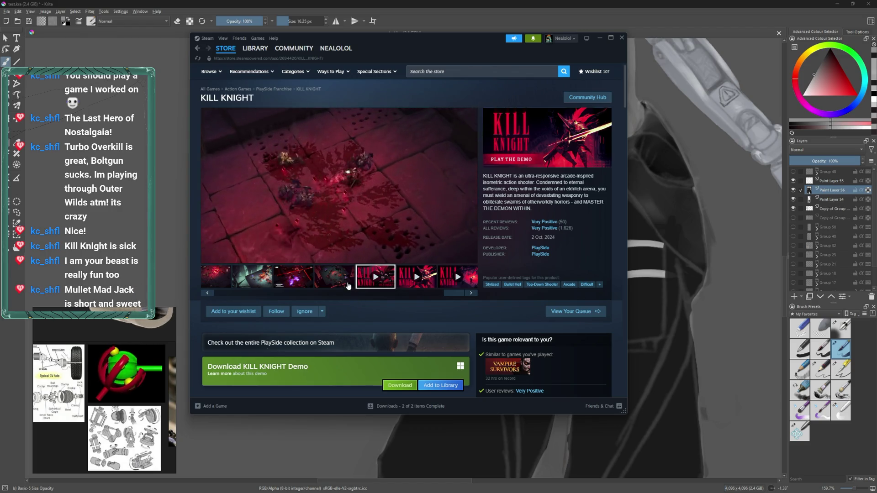
- Search the store for 'I ama your beast'
click(430, 72)
text(I ama your beast)
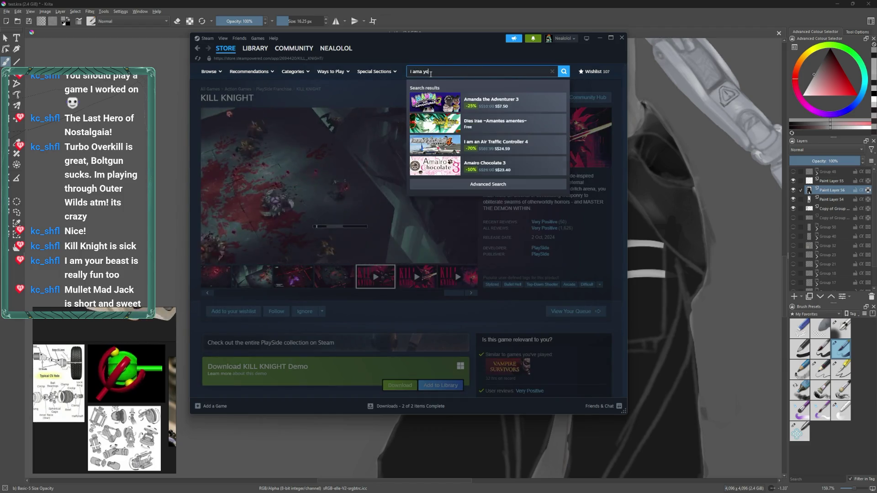
key(Return)
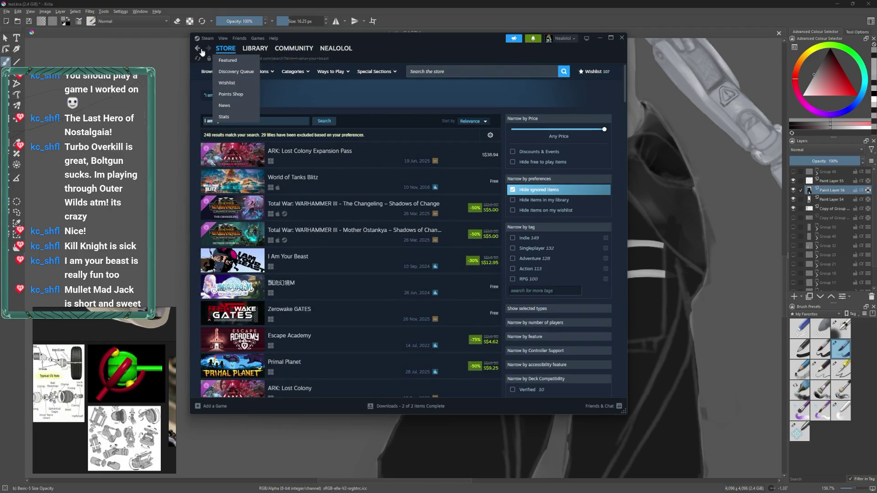
- Add KILL KNIGHT, discounted 50% to S$7.25, to the cart
scroll(424, 320, down, 2)
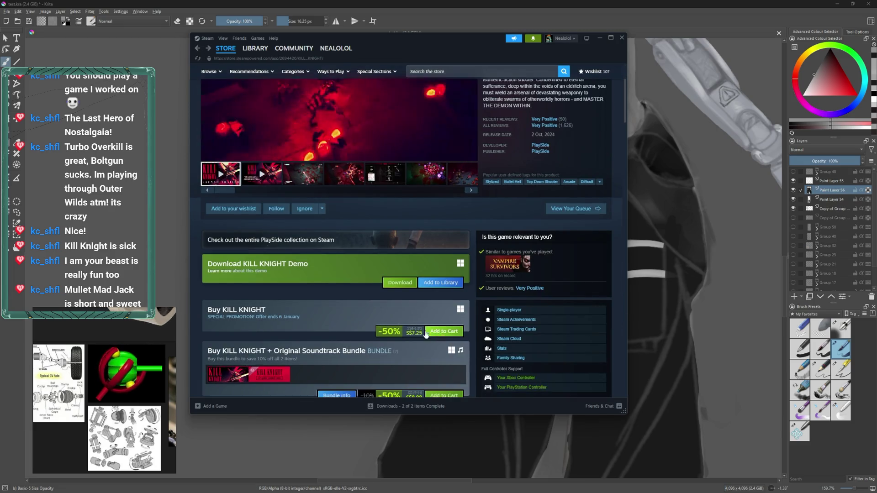
scroll(398, 330, up, 1)
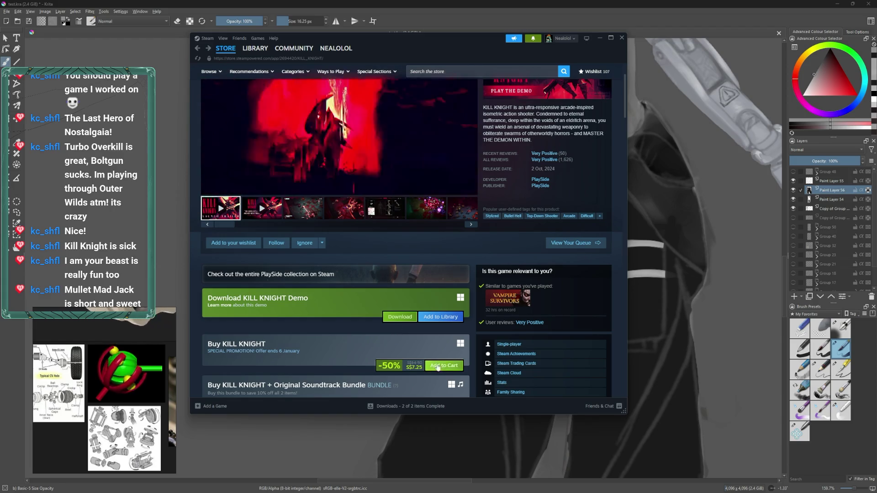
scroll(359, 271, up, 2)
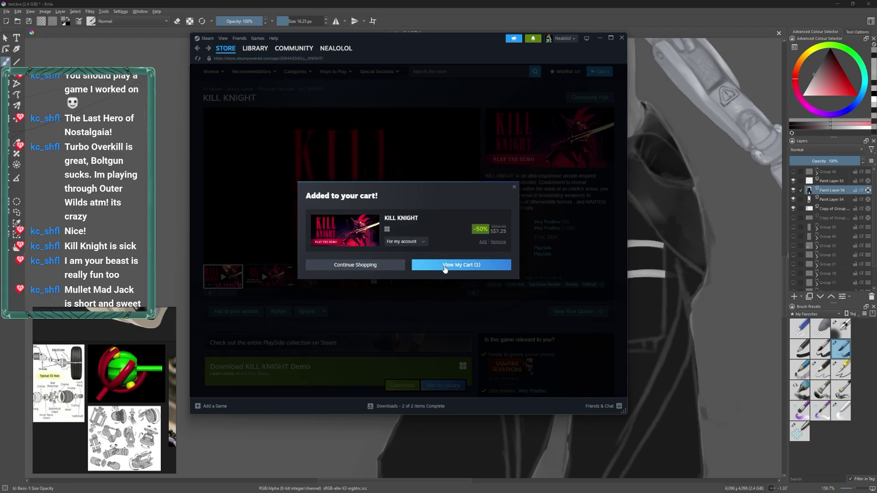
click(388, 265)
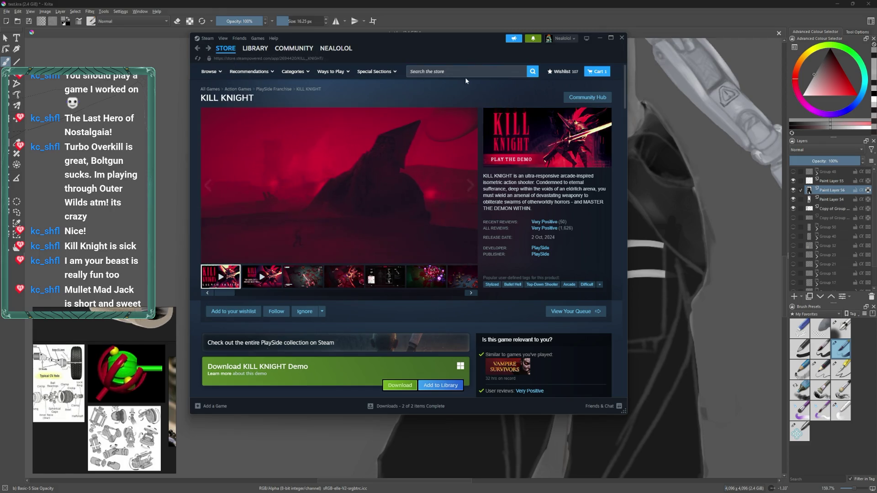
click(467, 71)
text(I am y)
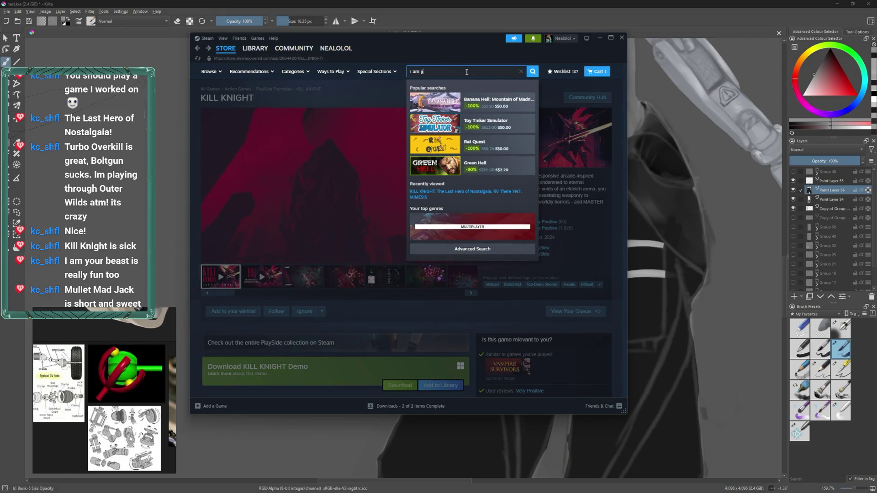
- Find and open the I Am Your Beast page (-30%, S$12.95) and skip ahead in its trailer
text(our beast)
key(Return)
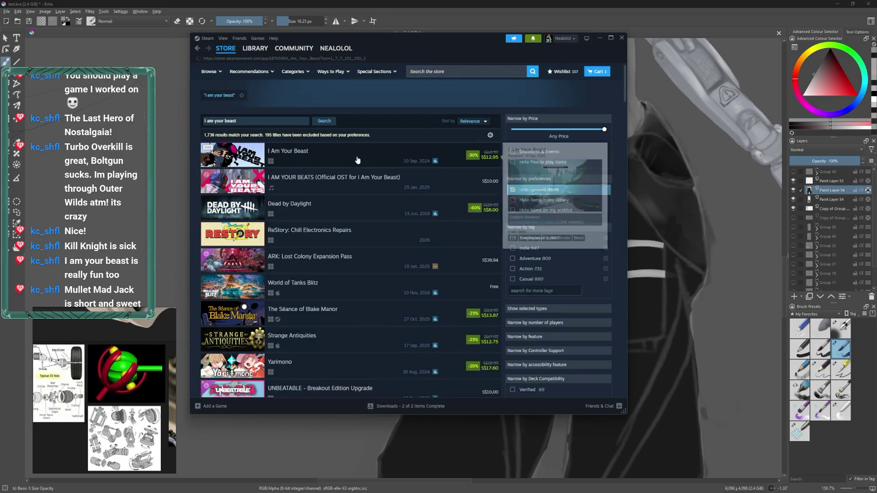
click(366, 157)
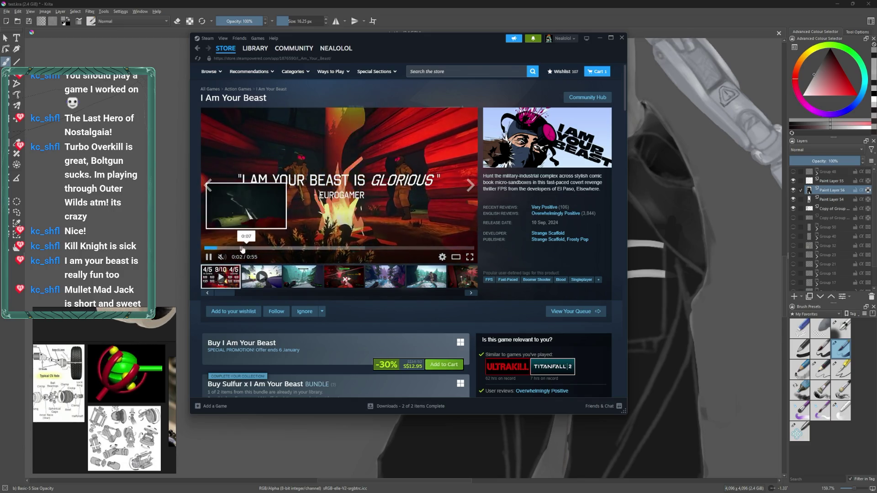
click(285, 249)
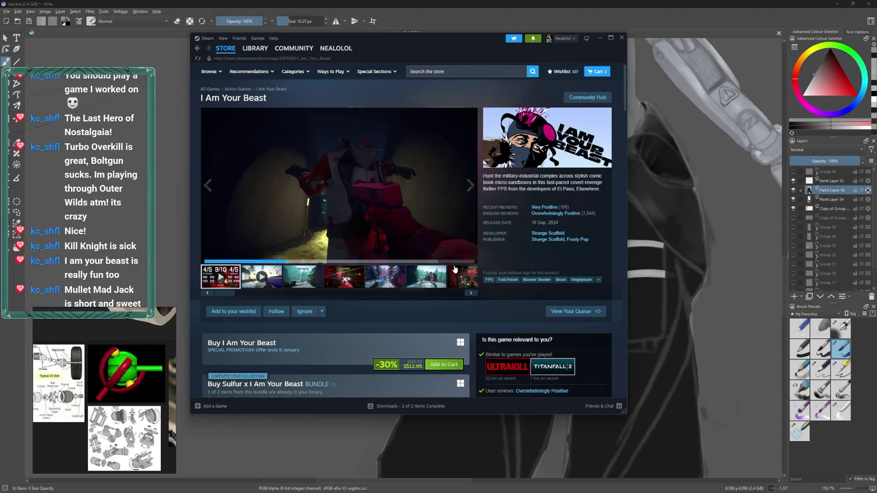
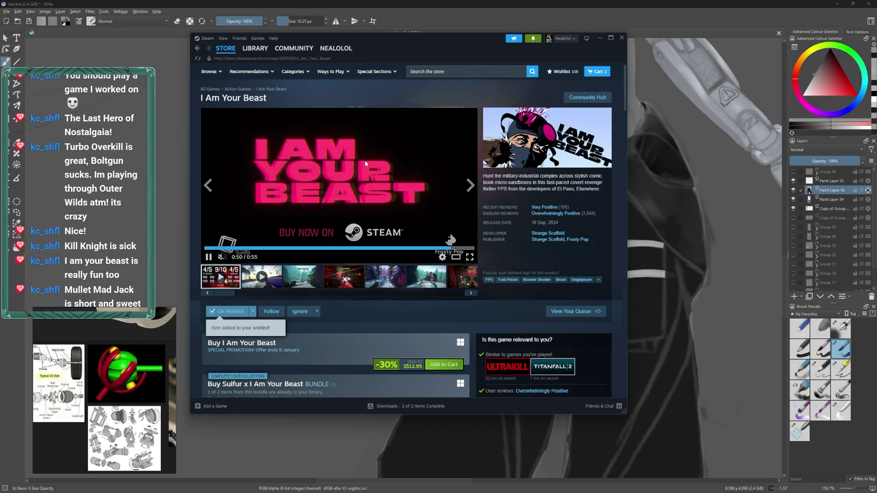
- Search the Steam store for 'mullet mad ja' and open the MULLET MADJACK page
click(454, 70)
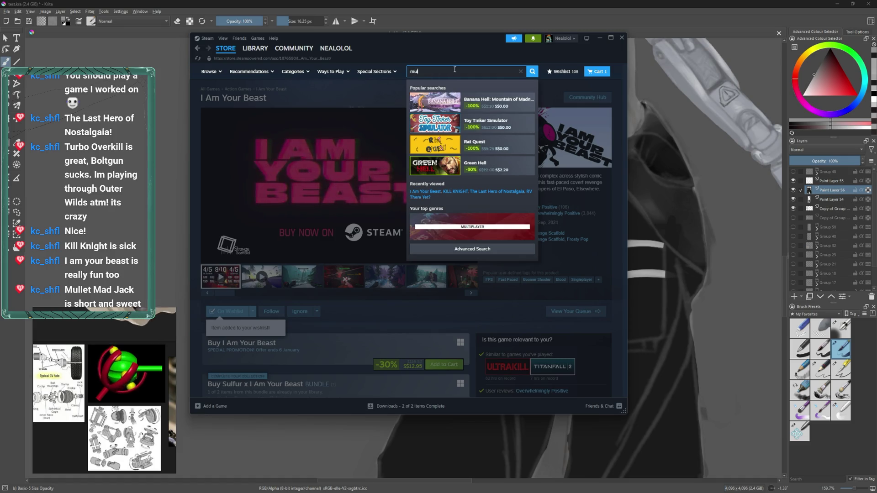
text(llet mad ja)
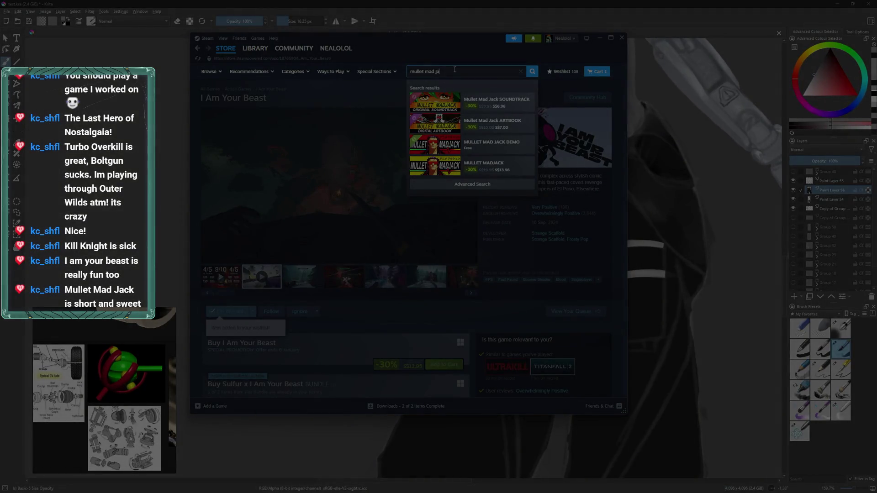
key(BackSpace)
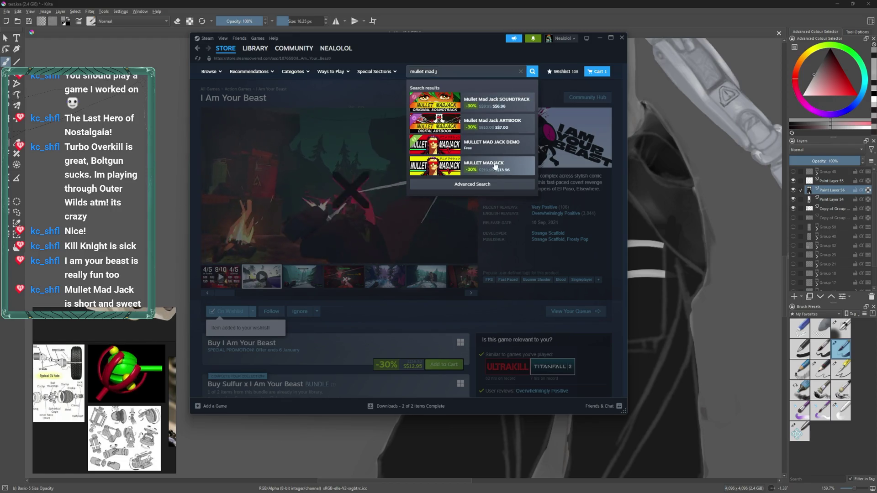
click(499, 178)
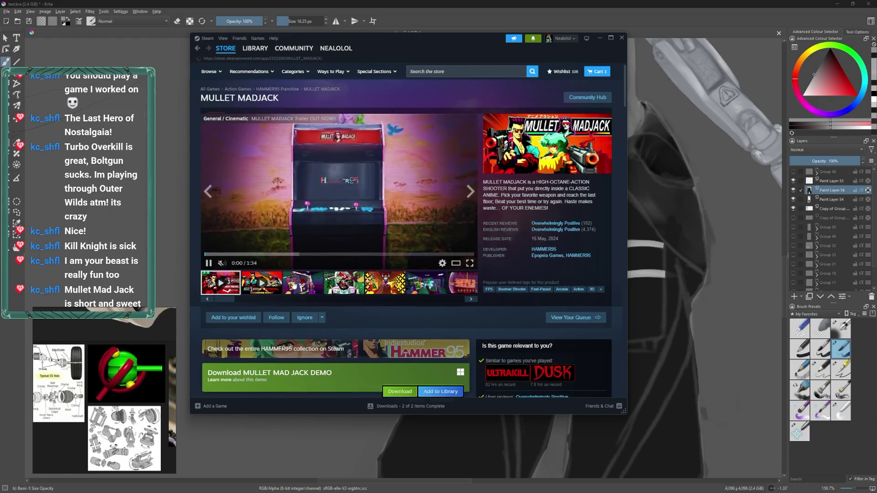
- Add MULLET MADJACK to the Steam wishlist
scroll(293, 285, down, 4)
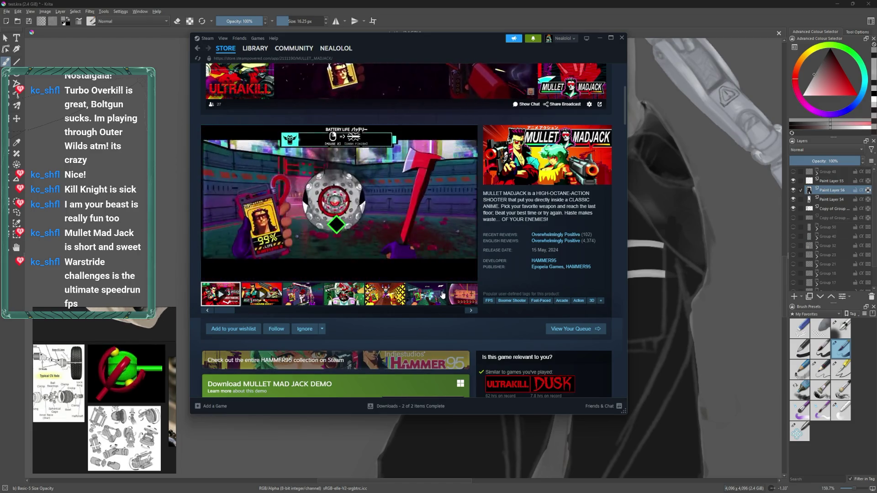
scroll(230, 220, down, 2)
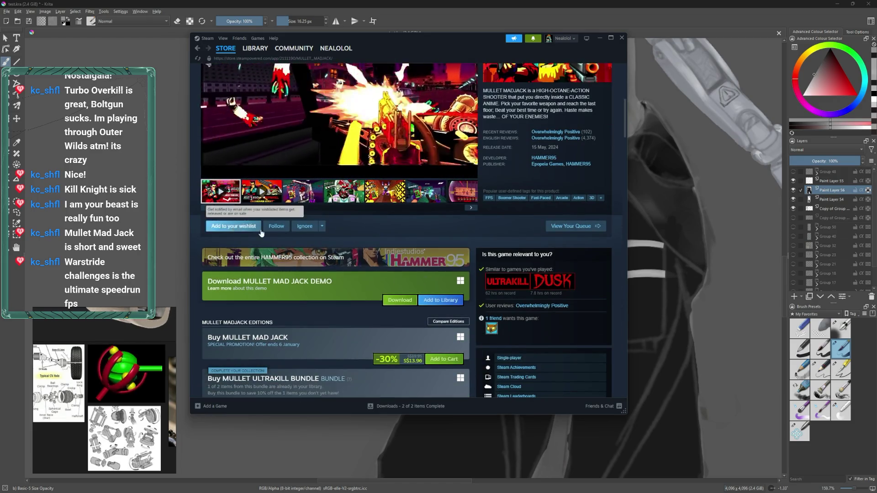
click(233, 226)
- Add MULLET MADJACK to the cart and dismiss the confirmation
scroll(401, 259, up, 3)
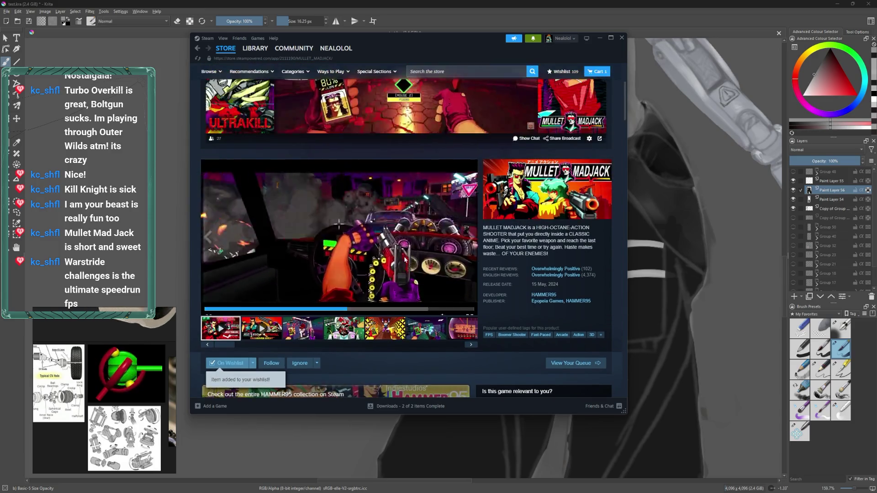
scroll(432, 257, down, 1)
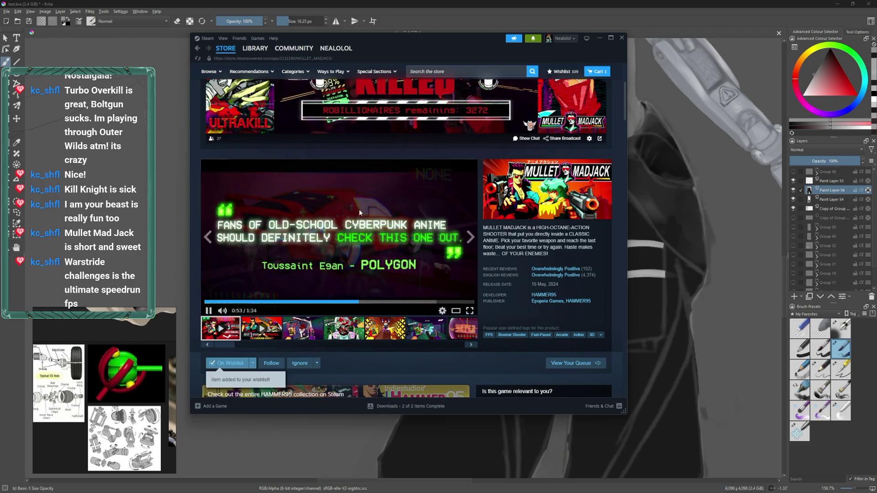
scroll(429, 287, down, 3)
scroll(432, 346, down, 3)
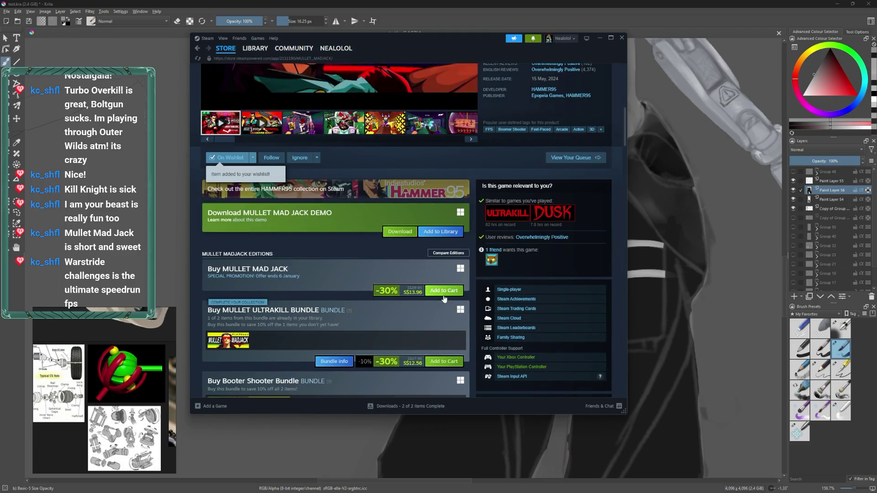
click(444, 291)
click(392, 304)
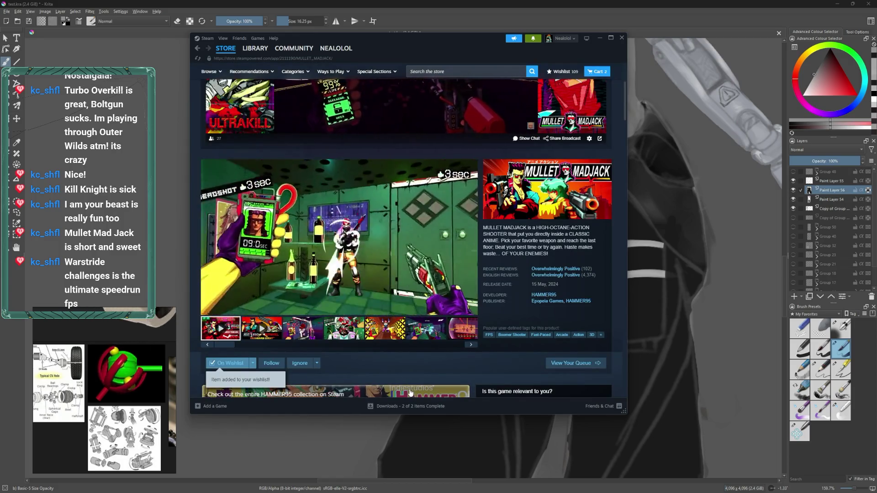
- Pause the MULLET MADJACK trailer and start a new store search
mouse_move(332, 249)
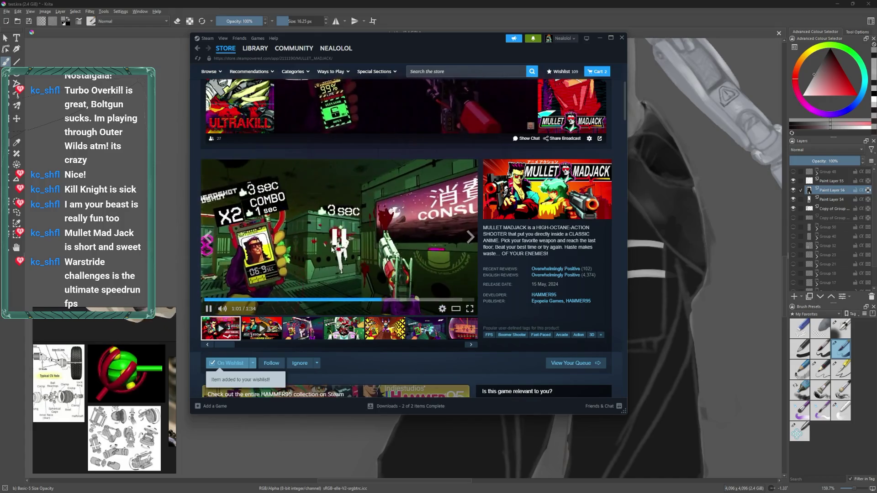
click(347, 233)
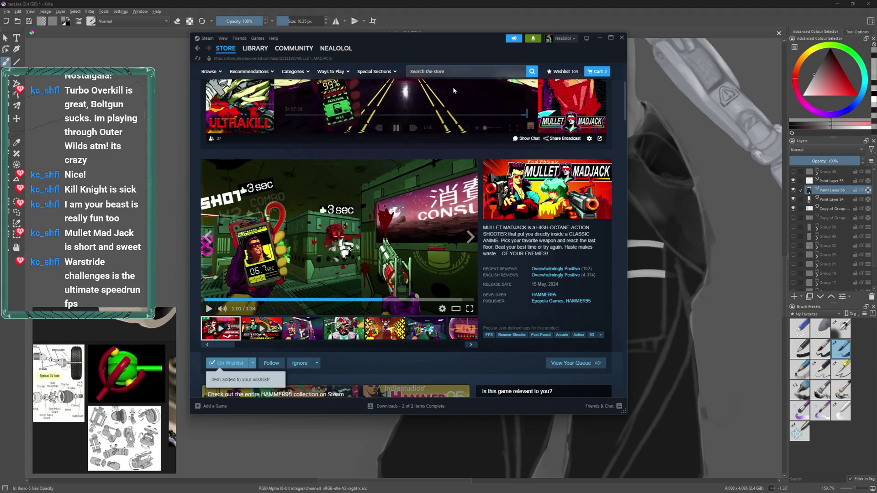
click(476, 70)
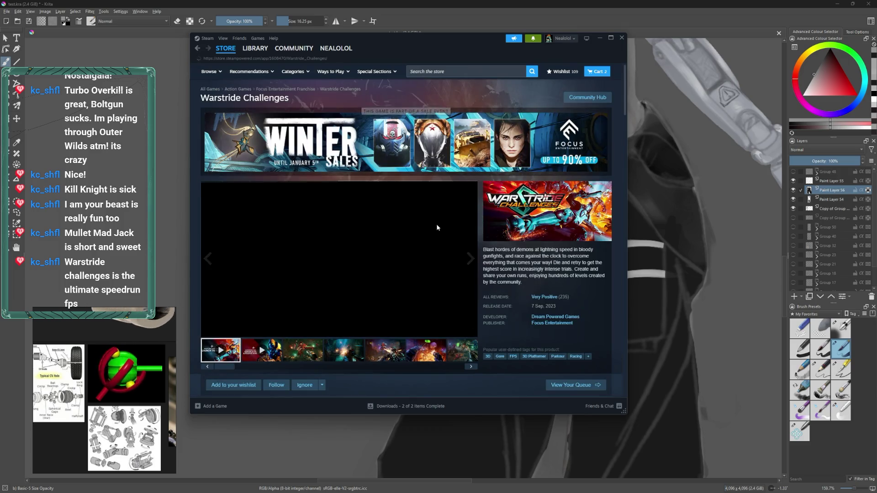
- Pause the Warstride Challenges trailer and add the game to the wishlist
scroll(369, 261, down, 1)
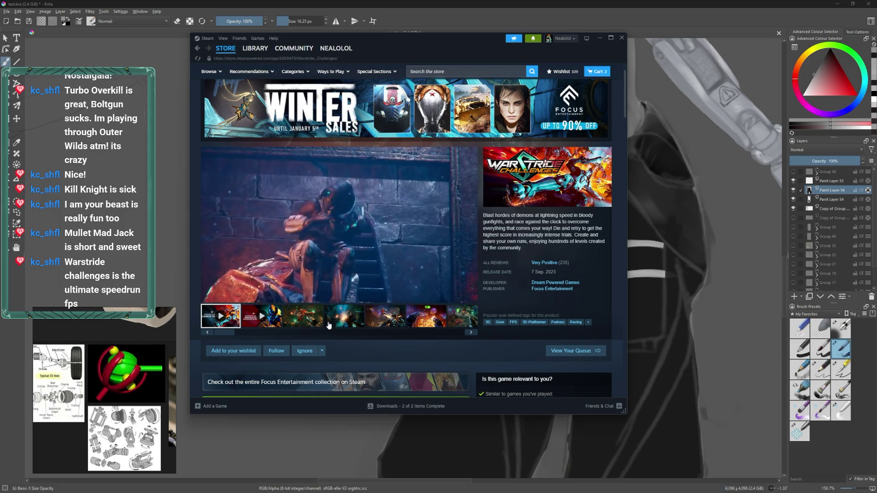
mouse_move(231, 298)
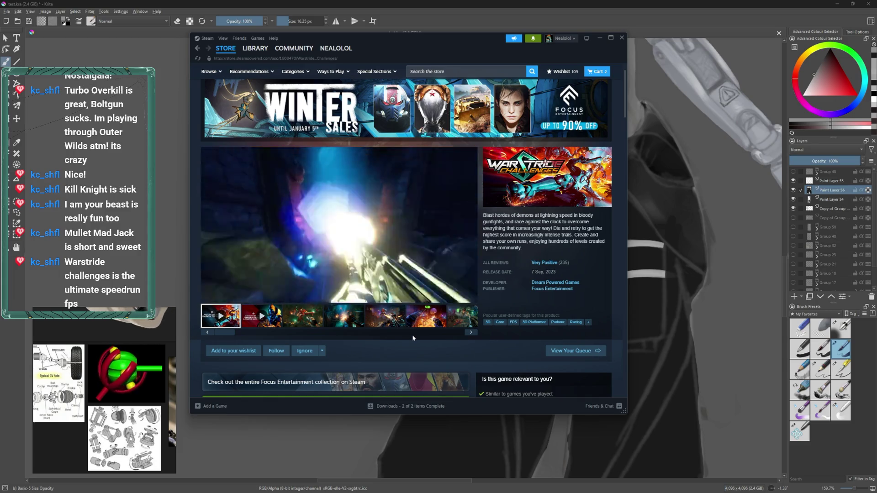
mouse_move(395, 237)
click(394, 267)
scroll(394, 267, down, 3)
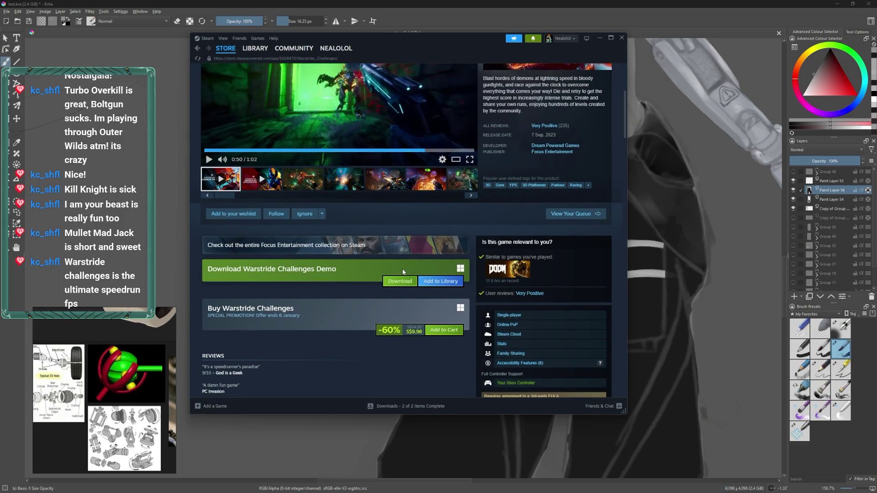
scroll(403, 272, up, 1)
click(234, 248)
- Select the release date text '7 Sep, 2023' on the Warstride Challenges page
scroll(368, 280, up, 3)
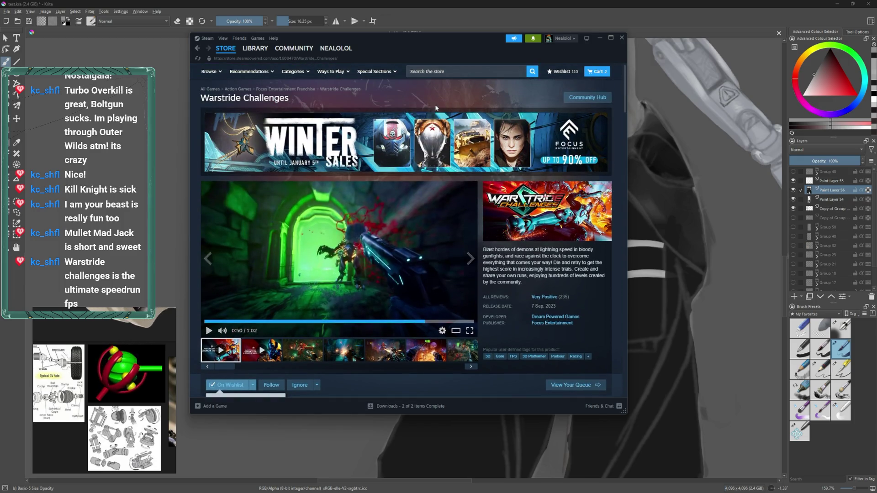
scroll(503, 242, down, 5)
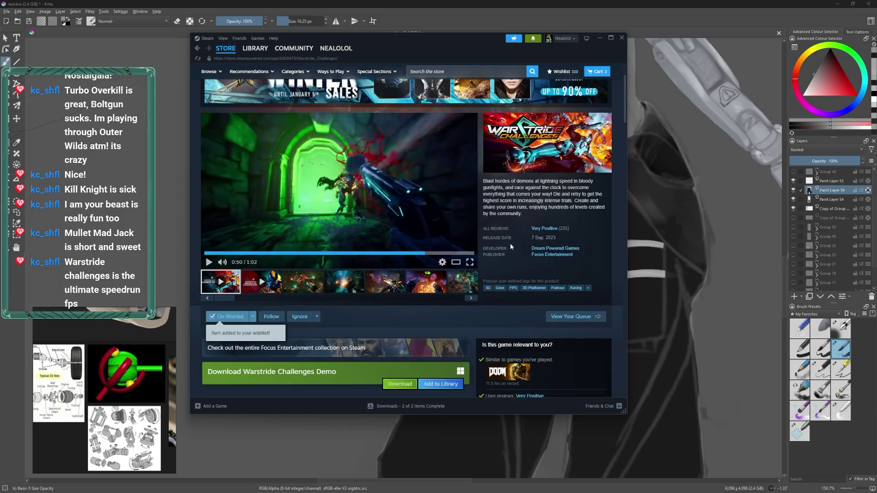
scroll(516, 249, up, 5)
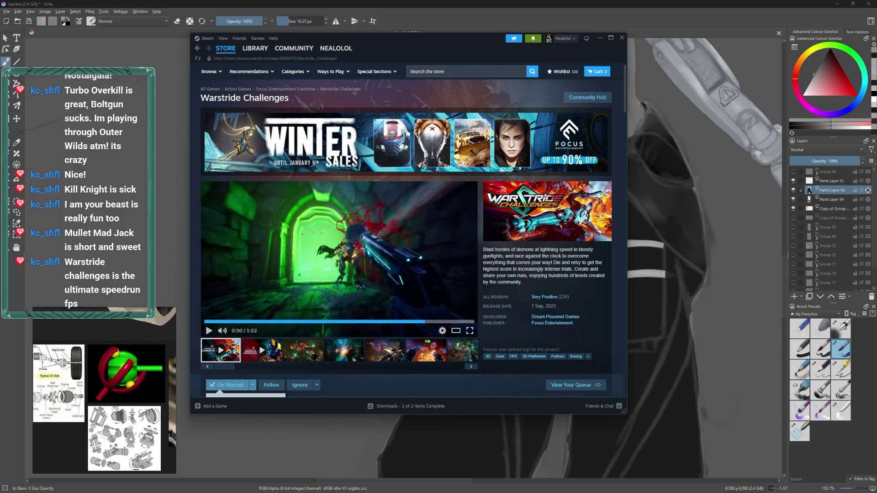
drag(556, 305, 532, 307)
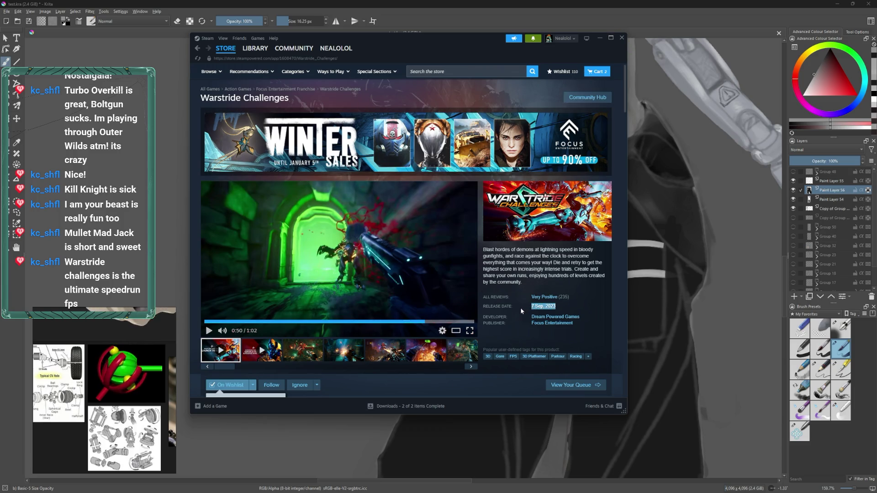
click(520, 308)
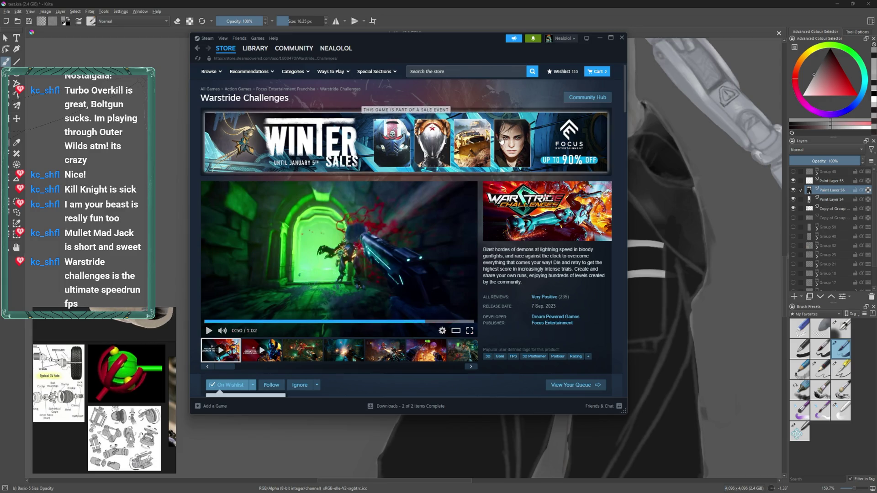
drag(570, 309, 524, 310)
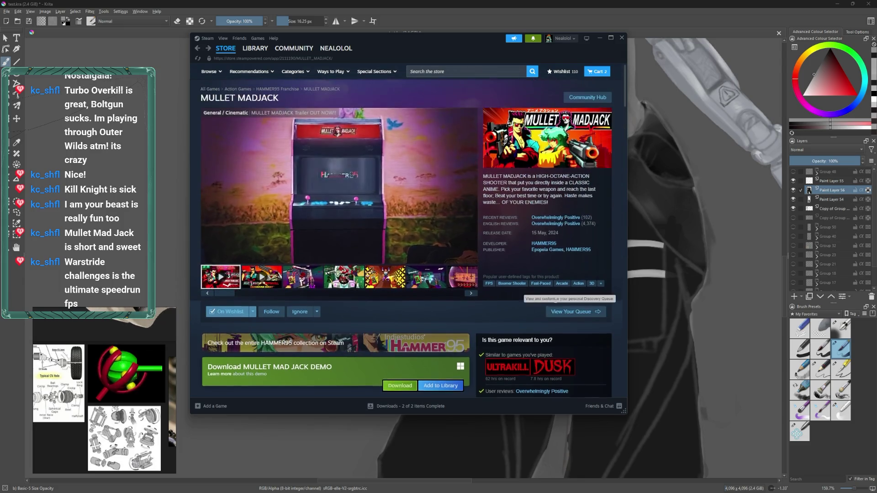
- Select the review summary and tag text, then minimize Steam to reveal the Krita painting
scroll(443, 319, down, 3)
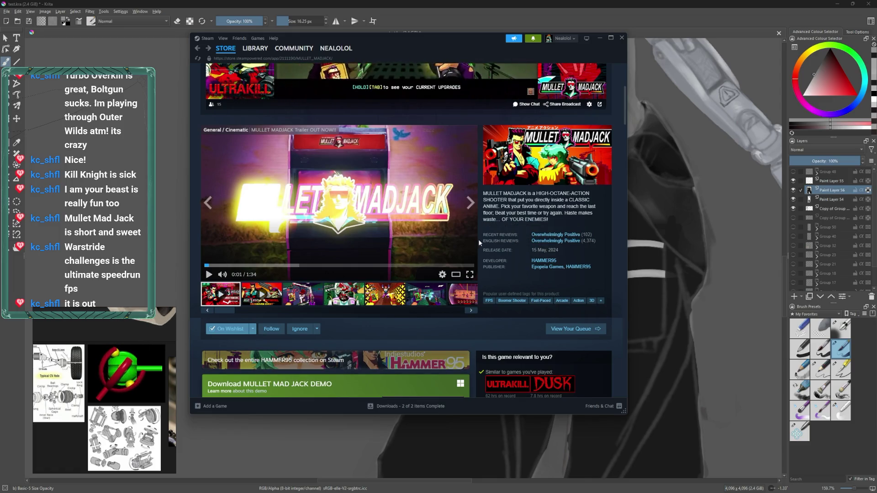
drag(537, 240, 425, 227)
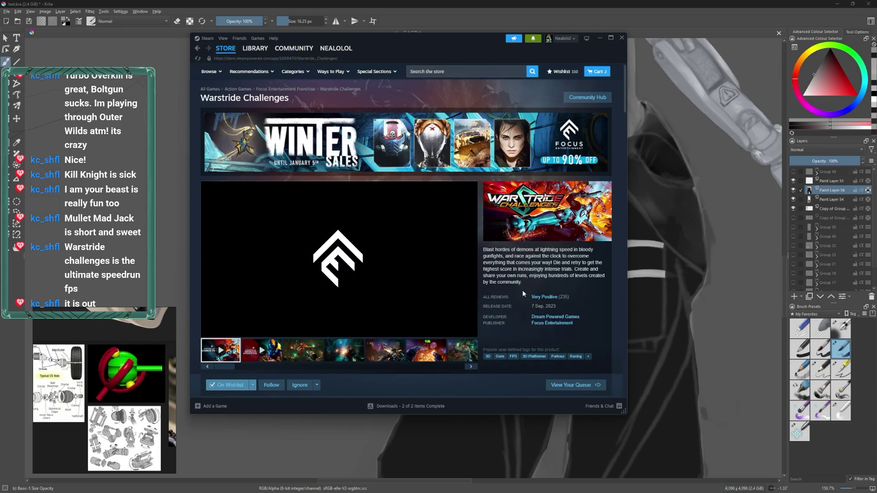
scroll(452, 231, down, 1)
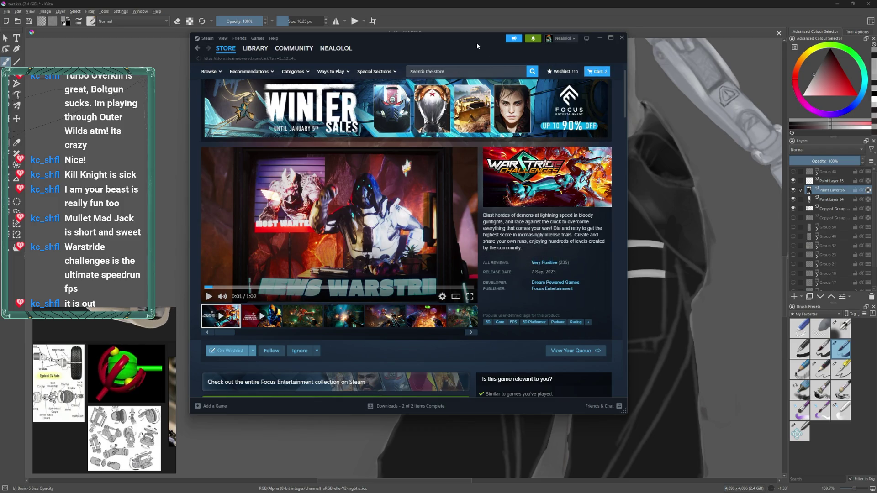
click(478, 31)
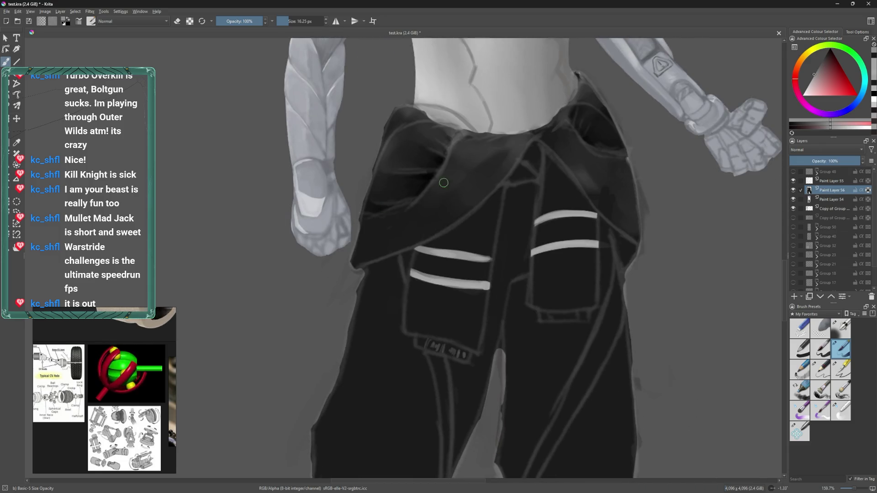
- Paint small light stitch marks along the bottom edge of the trouser pocket
scroll(405, 183, down, 4)
scroll(474, 241, up, 2)
scroll(394, 386, up, 2)
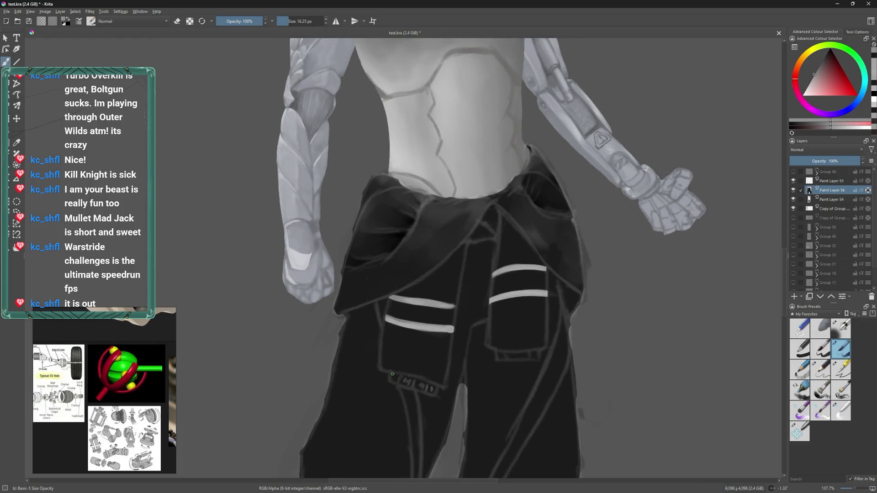
scroll(396, 378, up, 1)
scroll(432, 347, up, 1)
drag(435, 342, 443, 344)
click(456, 341)
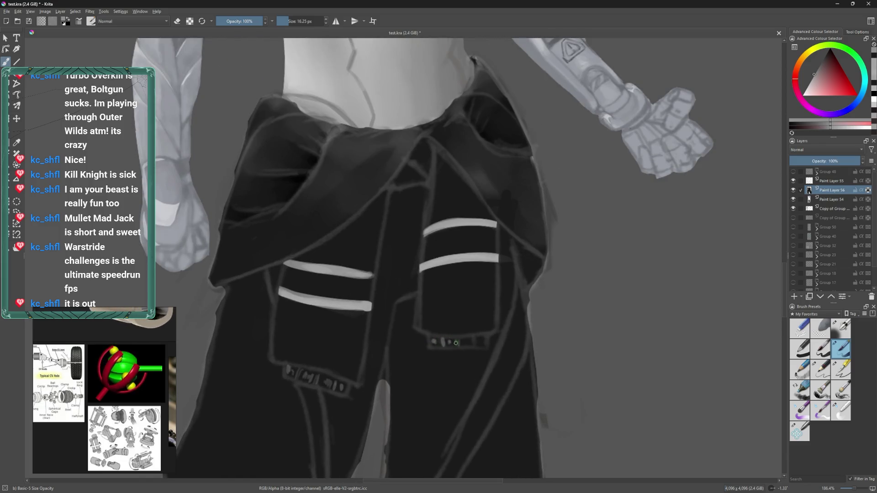
- Enlarge the brush to about 18 px, then to about 23 px
drag(468, 343, 456, 329)
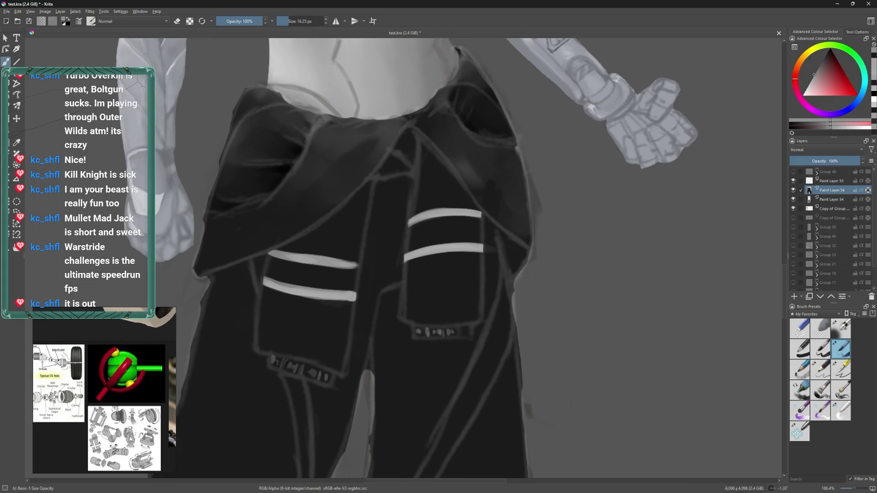
key([)
key([)
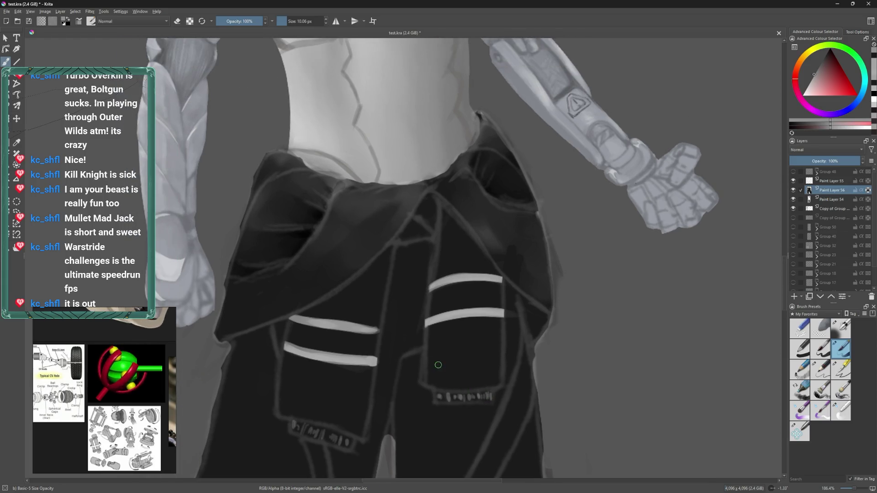
key(bracketright)
key(bracketright)
mouse_move(442, 368)
mouse_down()
mouse_move(478, 241)
mouse_move(477, 279)
mouse_up()
scroll(479, 241, down, 1)
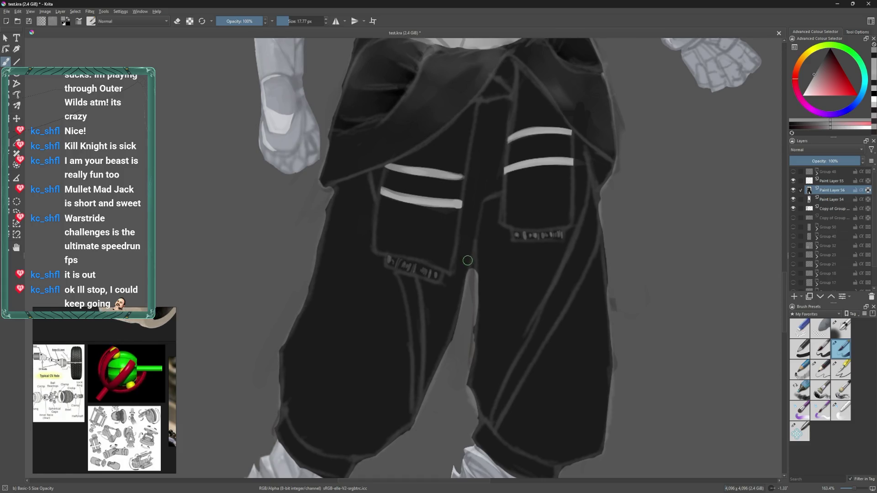
scroll(466, 280, down, 1)
scroll(466, 280, down, 1)
scroll(435, 260, up, 1)
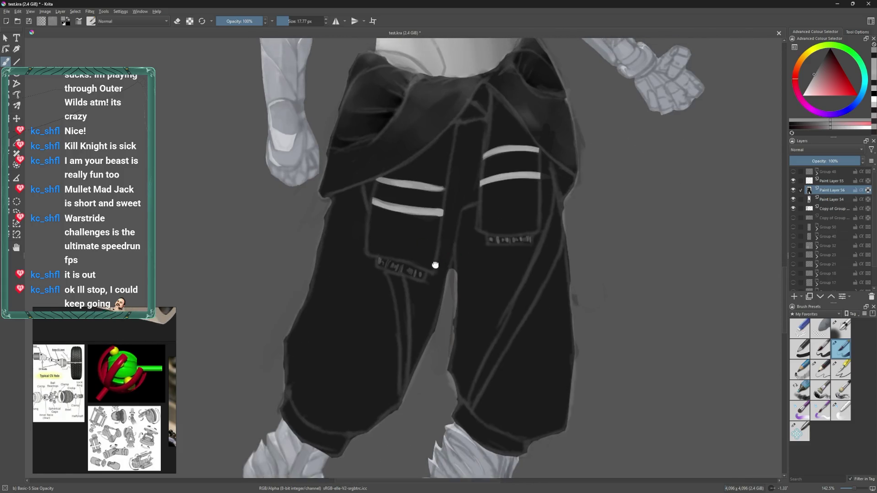
key(bracketright)
key(bracketright)
- Paint a light diagonal stripe down the pant leg, redoing its lower end several times
drag(503, 178, 418, 387)
key(ctrl+z)
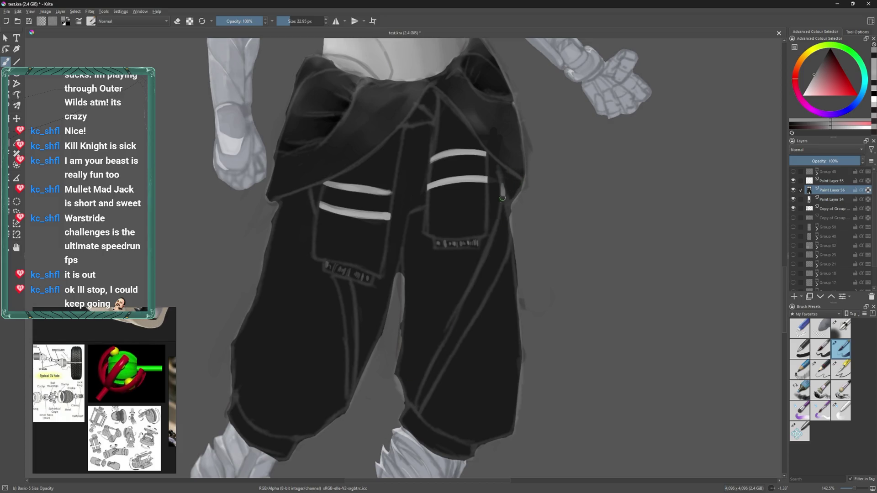
drag(469, 290, 407, 418)
key(ctrl+z)
key(ctrl+z)
mouse_move(436, 358)
mouse_down()
mouse_move(410, 412)
mouse_move(436, 352)
mouse_up()
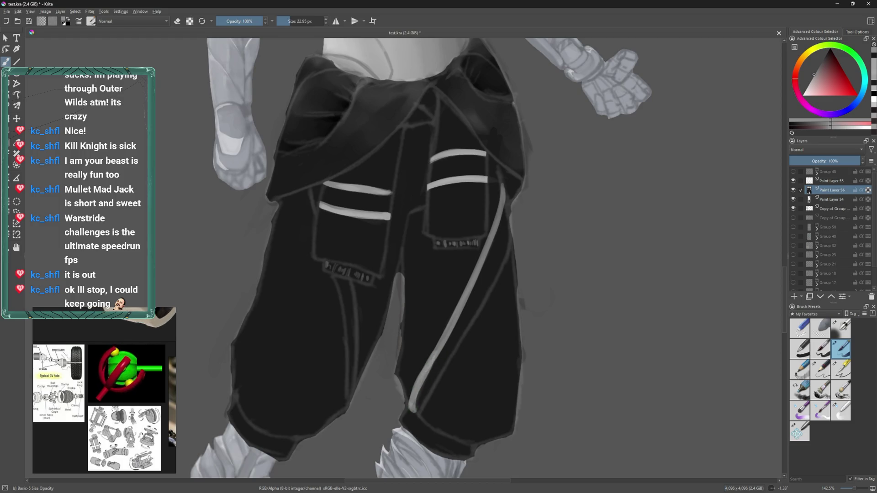
key(ctrl+z)
drag(467, 290, 408, 401)
key(ctrl+z)
drag(458, 312, 425, 378)
key(e)
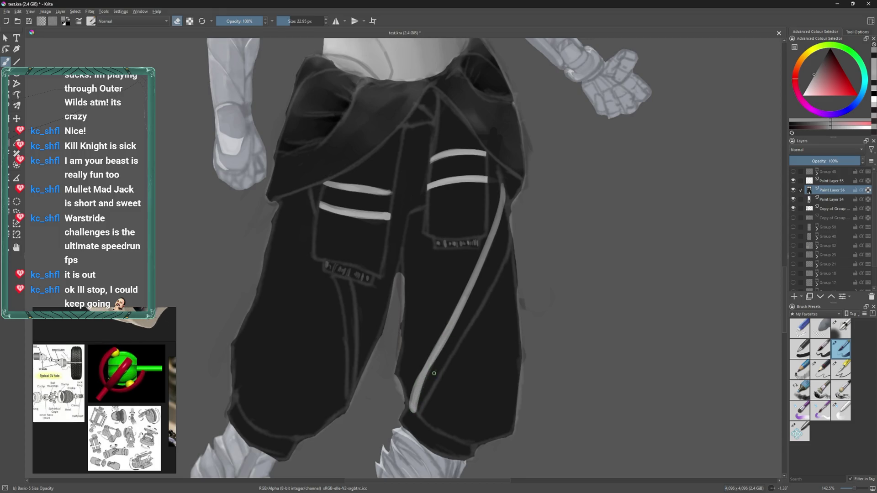
key(e)
drag(450, 359, 416, 427)
key(ctrl+z)
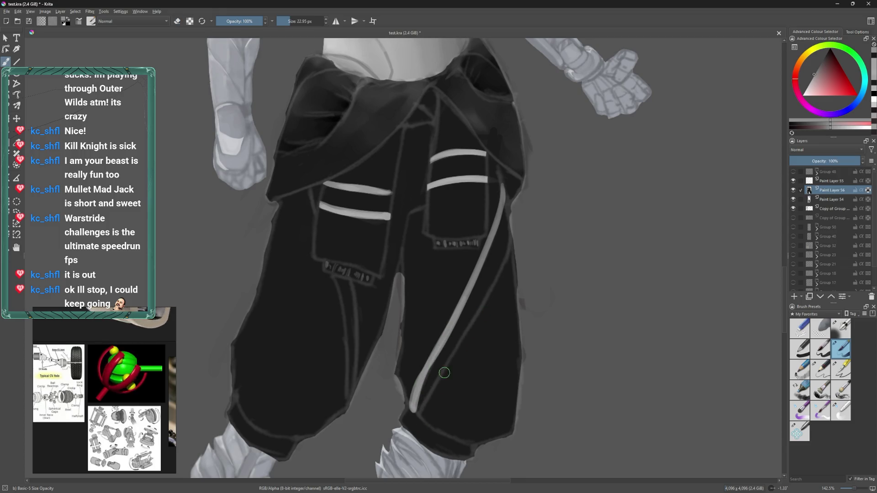
key(ctrl+z)
mouse_move(455, 358)
mouse_down()
mouse_move(420, 418)
mouse_move(470, 332)
mouse_up()
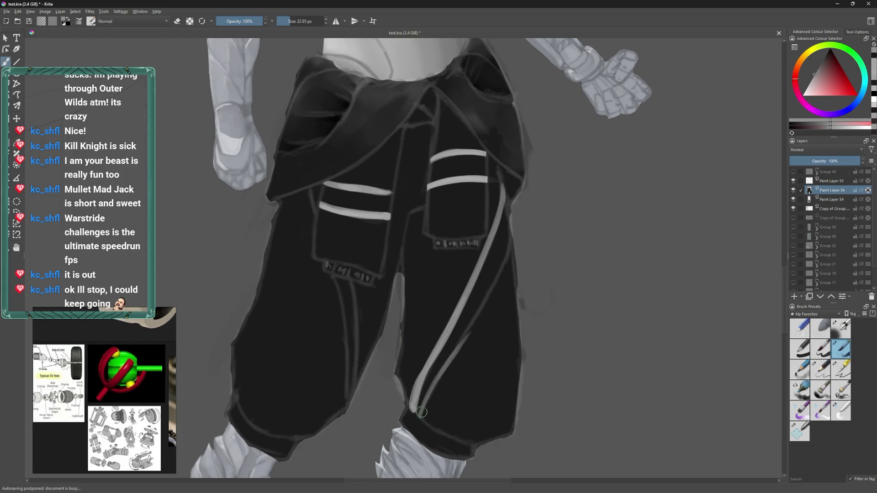
- Paint a second thin stripe parallel to the first, retrying its upper section
drag(422, 412, 475, 320)
drag(452, 361, 487, 292)
drag(512, 229, 476, 315)
key(ctrl+z)
drag(512, 228, 463, 333)
key(ctrl+z)
key(ctrl+z)
drag(512, 231, 475, 325)
key(ctrl+z)
key(ctrl+z)
drag(511, 228, 465, 320)
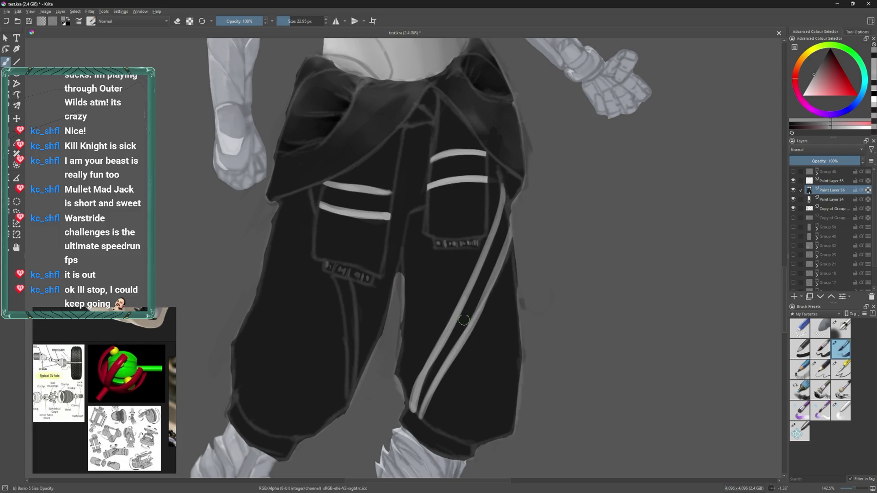
key(ctrl+z)
drag(512, 231, 464, 332)
key(ctrl+z)
mouse_move(511, 227)
mouse_down()
mouse_move(469, 331)
mouse_move(404, 425)
mouse_up()
- Mirror the view and paint a thin light stripe down the other leg
key(ctrl+z)
key(m)
mouse_move(433, 274)
mouse_down()
mouse_move(416, 371)
mouse_move(425, 291)
mouse_up()
key(ctrl+z)
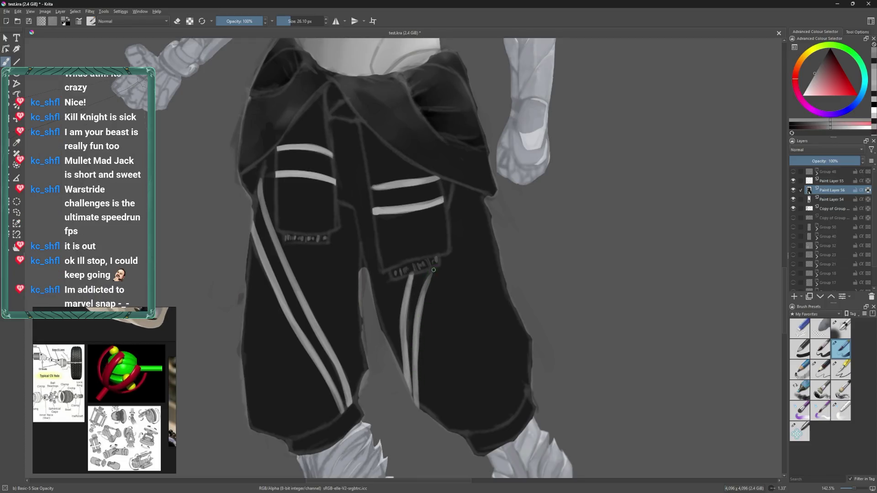
drag(454, 180, 437, 252)
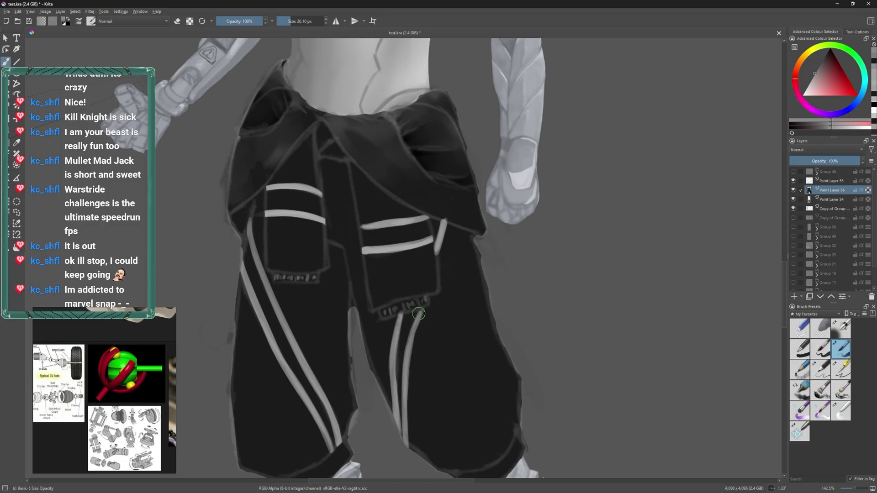
drag(419, 314, 436, 302)
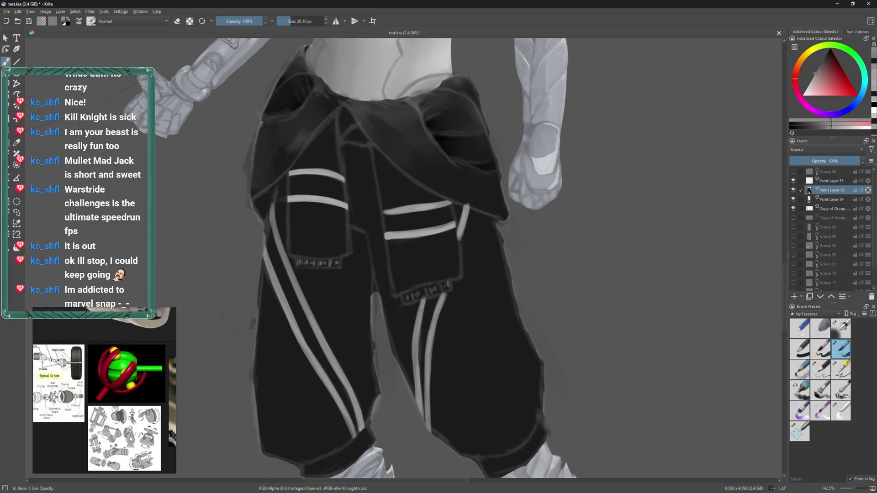
mouse_move(433, 339)
mouse_down()
mouse_move(428, 432)
mouse_move(407, 366)
mouse_move(413, 433)
mouse_up()
- With an 18 px brush, cover light marks near the pocket bottom in dark pants colour
ctrl+click(428, 337)
key(bracketleft)
click(423, 334)
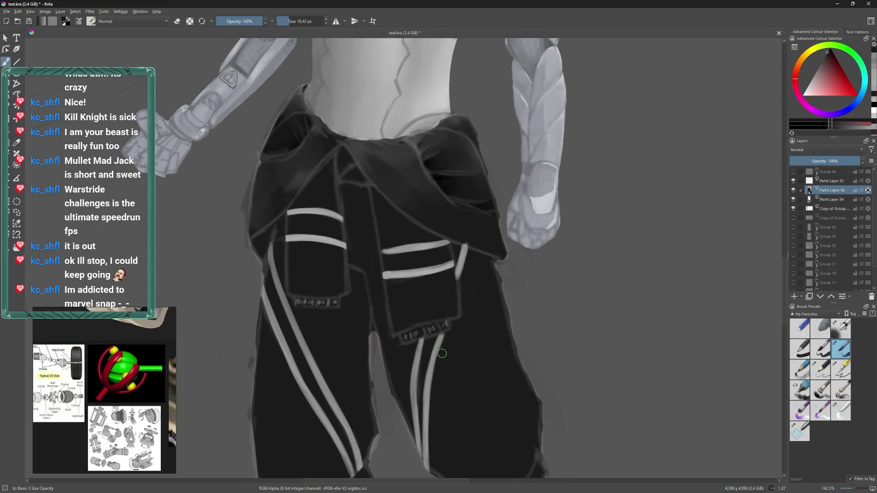
ctrl+click(443, 336)
ctrl+click(449, 337)
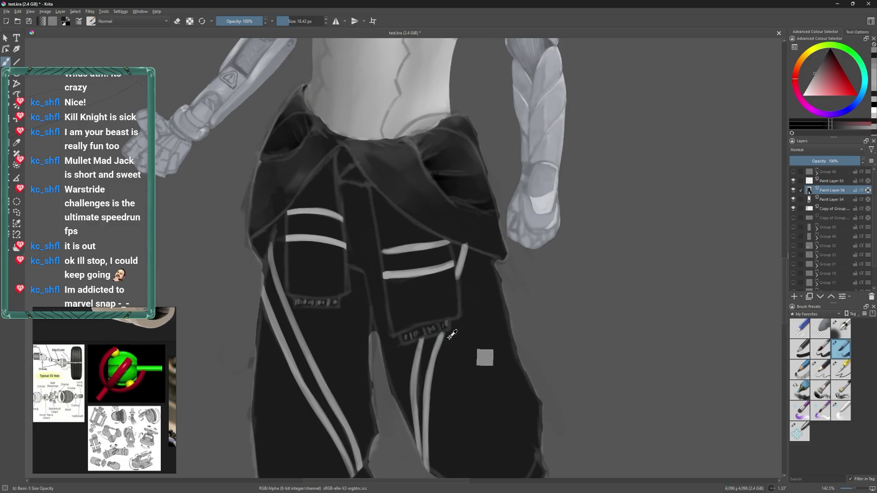
ctrl+click(439, 334)
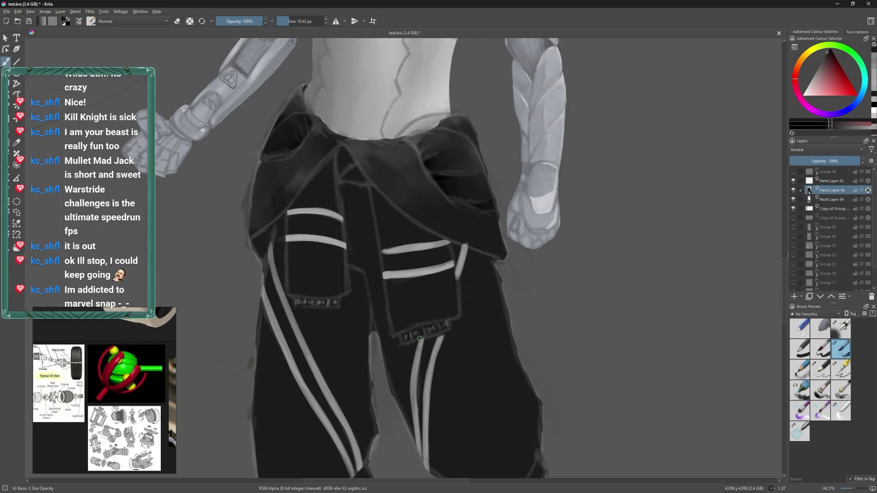
ctrl+click(439, 342)
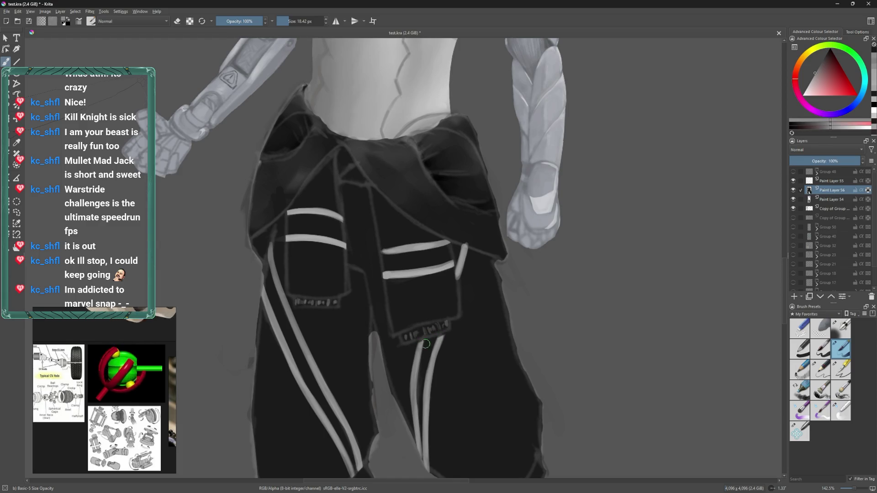
- Shrink the brush to about 13 px and extend the pocket edge with a light grey stroke
drag(455, 280, 446, 304)
key(bracketleft)
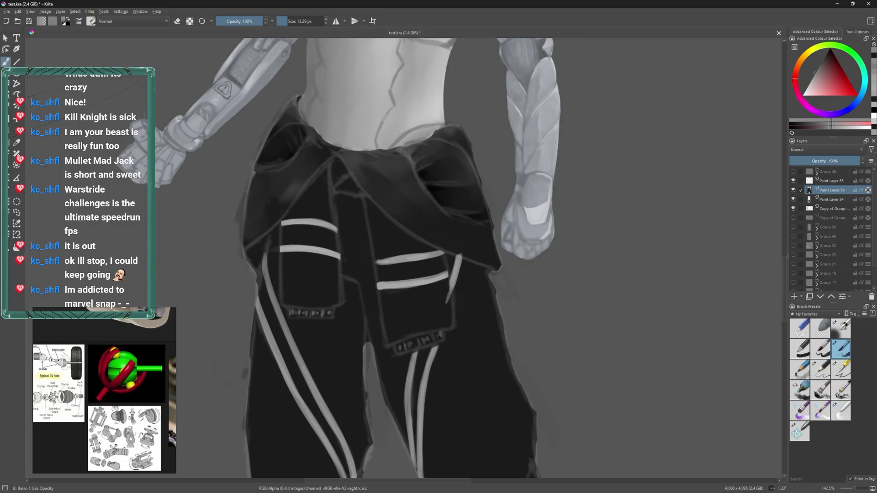
ctrl+click(448, 300)
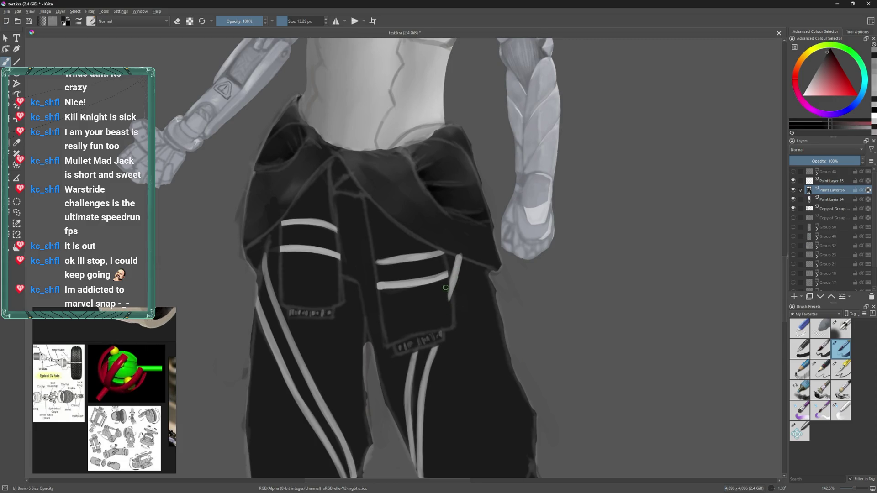
drag(448, 301, 448, 286)
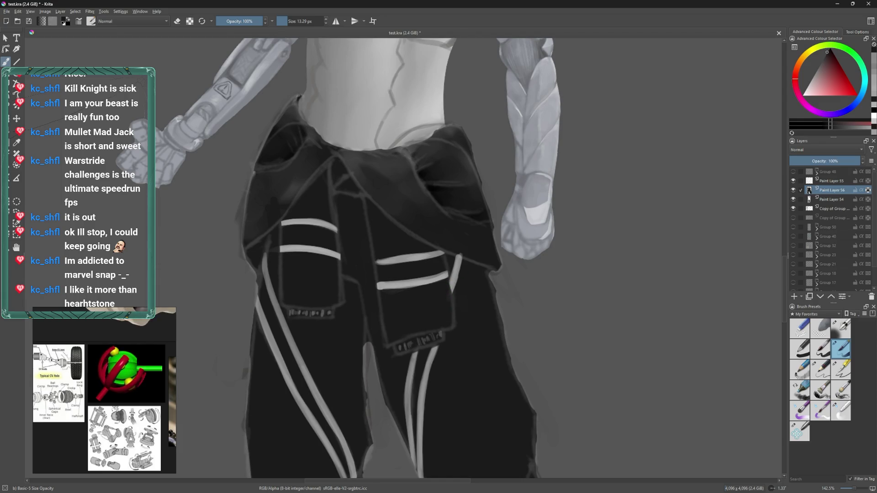
ctrl+click(475, 290)
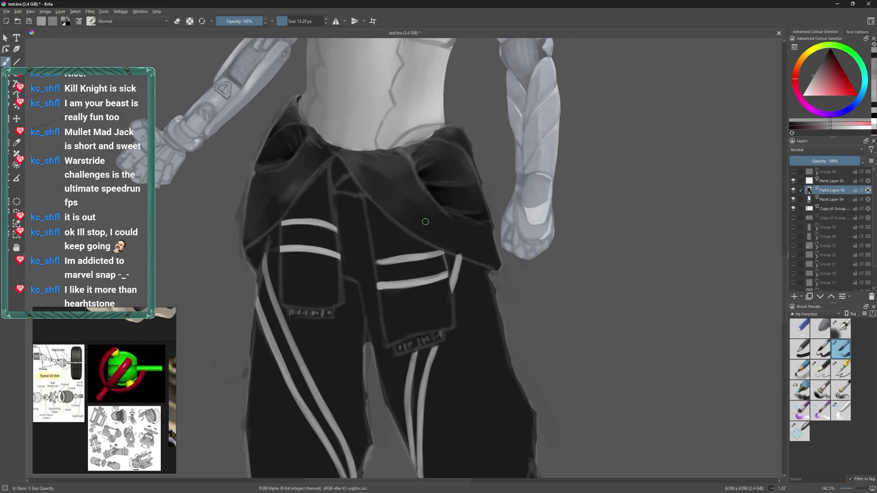
ctrl+click(455, 245)
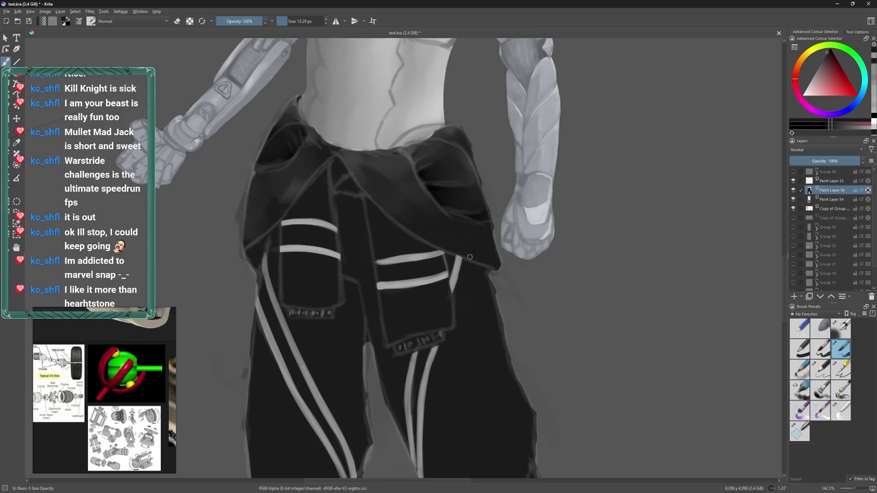
ctrl+click(475, 283)
- Paint and refine light strokes along the pants' left edge
mouse_move(293, 298)
mouse_down()
mouse_move(391, 319)
mouse_move(365, 340)
mouse_move(366, 393)
mouse_move(364, 345)
mouse_up()
mouse_move(366, 361)
mouse_down()
mouse_move(369, 400)
mouse_move(365, 334)
mouse_move(391, 346)
mouse_up()
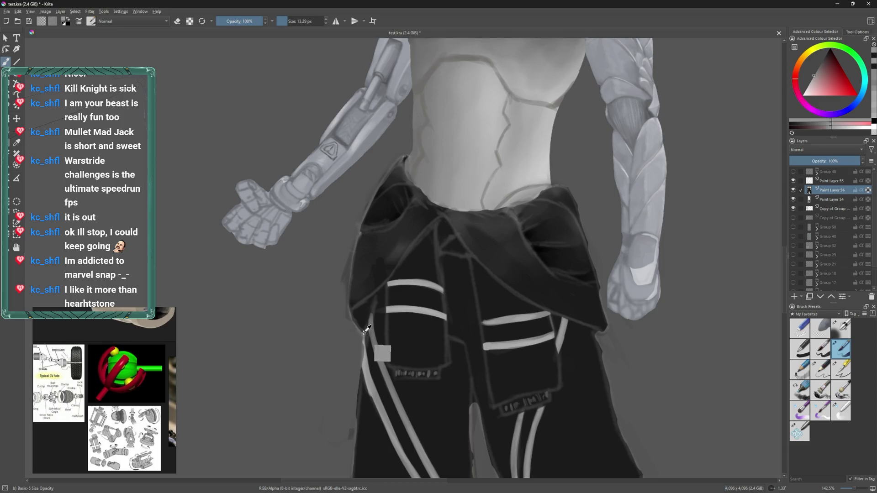
ctrl+click(370, 354)
mouse_move(414, 381)
mouse_down()
mouse_move(368, 345)
mouse_move(367, 386)
mouse_up()
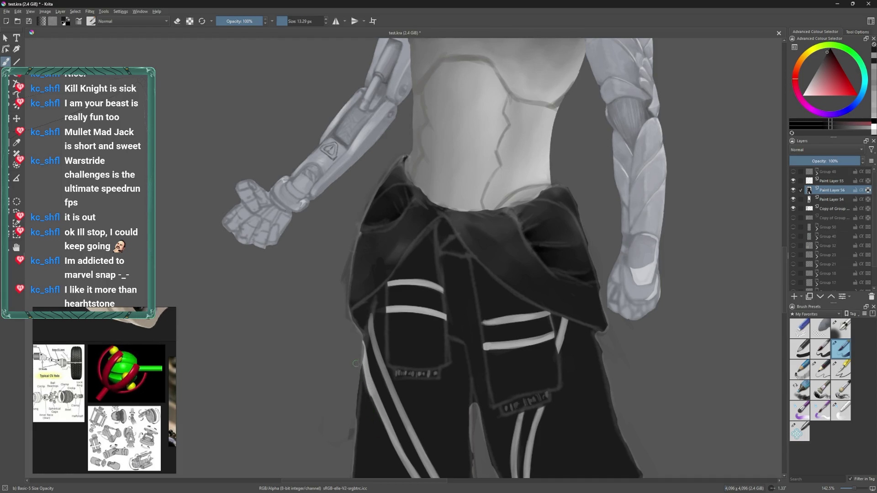
- Paint a small light diamond accent on the left trouser leg
scroll(363, 378, down, 4)
scroll(424, 329, up, 4)
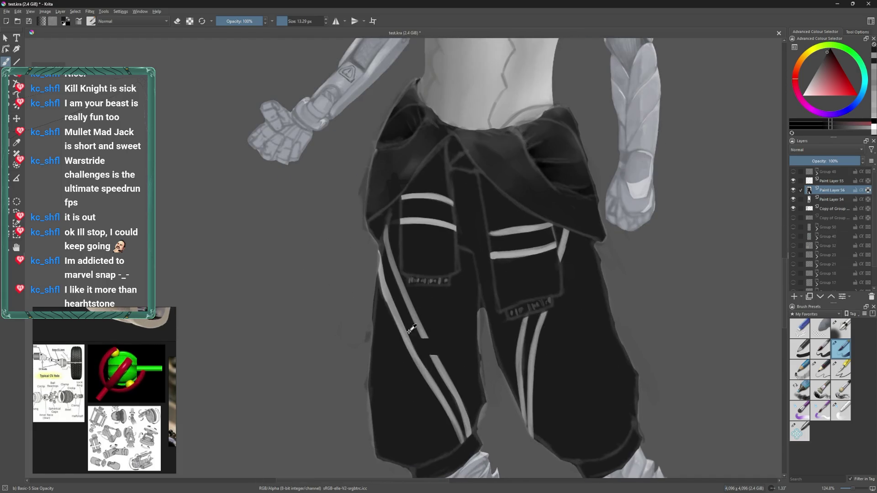
drag(436, 322, 446, 334)
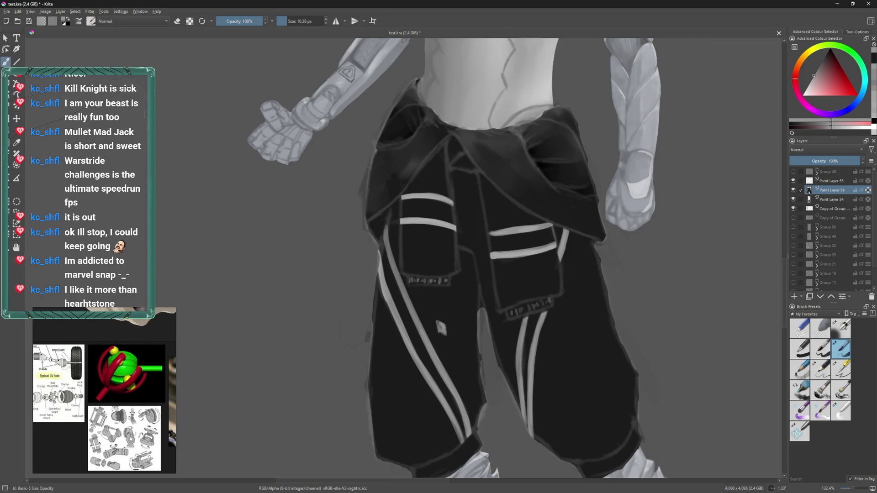
- Add small dark dabs near the lower pocket using sampled near-black shades
ctrl+click(468, 347)
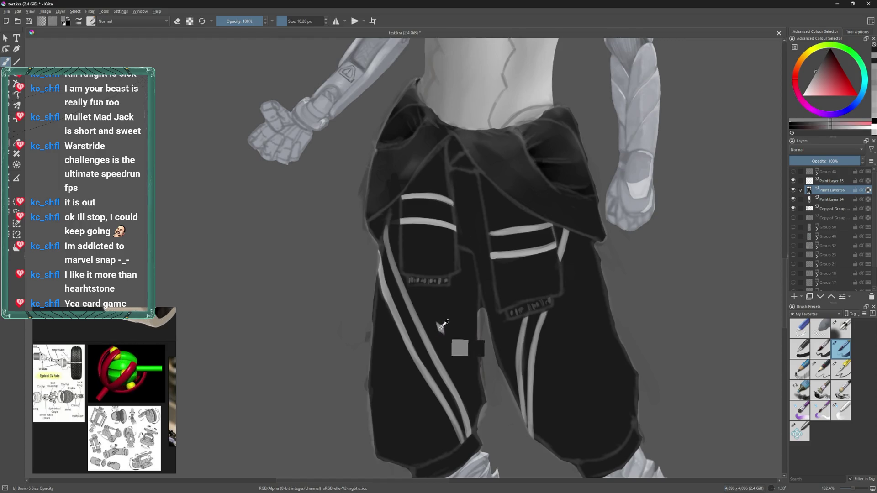
ctrl+click(460, 347)
drag(523, 319, 502, 327)
click(488, 326)
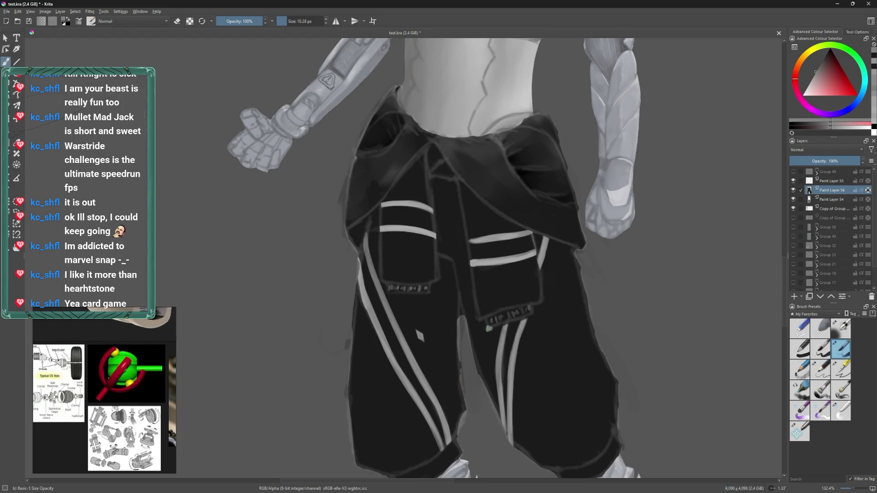
ctrl+click(486, 329)
click(486, 330)
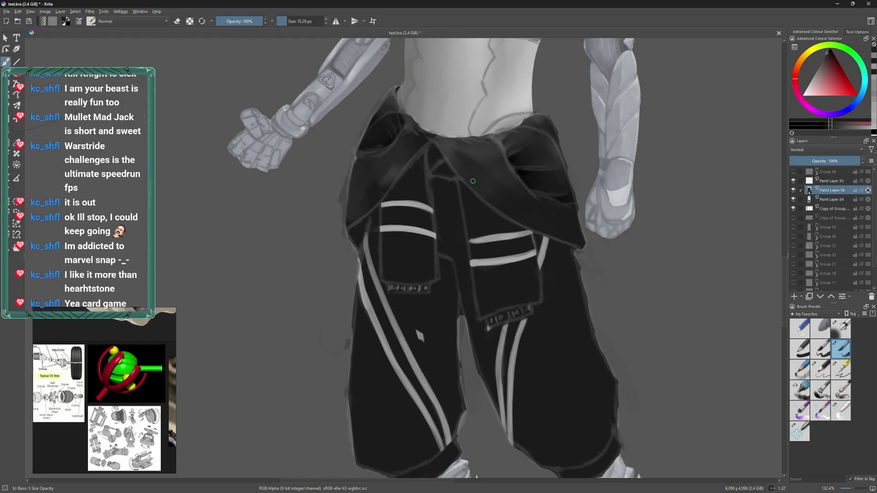
mouse_move(498, 287)
mouse_down()
mouse_move(499, 315)
mouse_move(501, 300)
mouse_up()
- Sample stripe and fabric greys from the trousers, shrink the brush to about 5.91 px, and zoom out
scroll(502, 311, up, 3)
ctrl+click(523, 330)
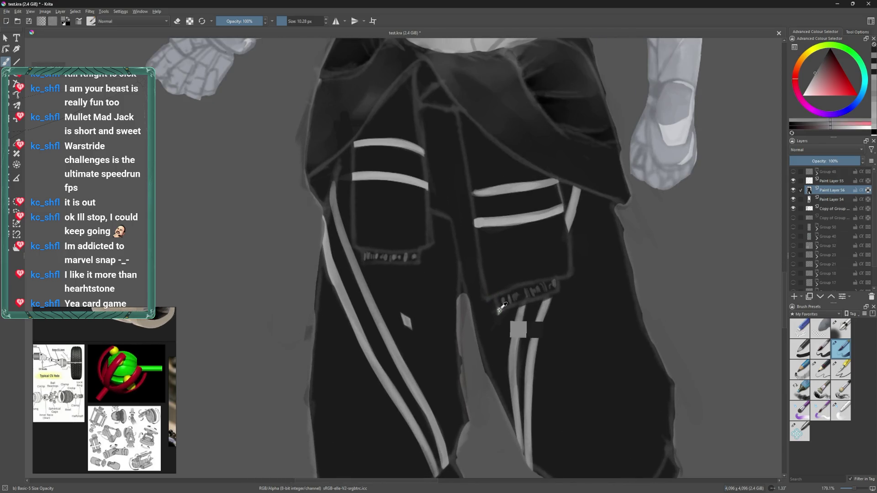
ctrl+click(492, 314)
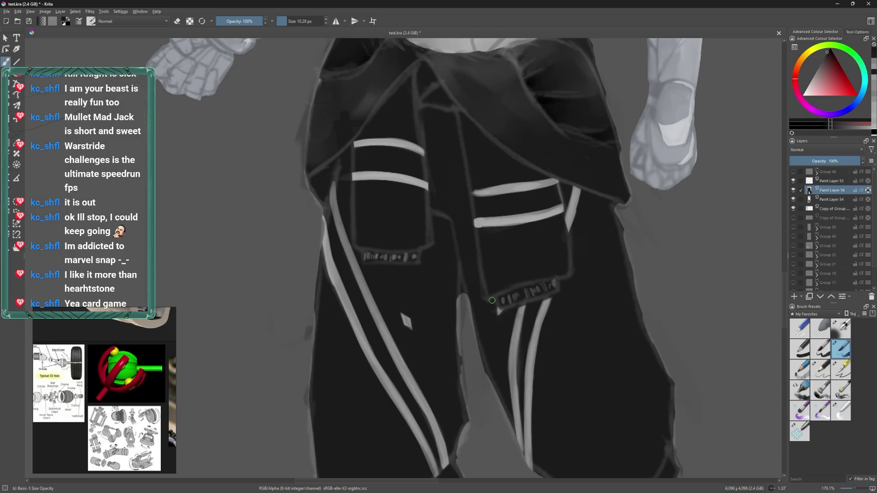
ctrl+click(523, 332)
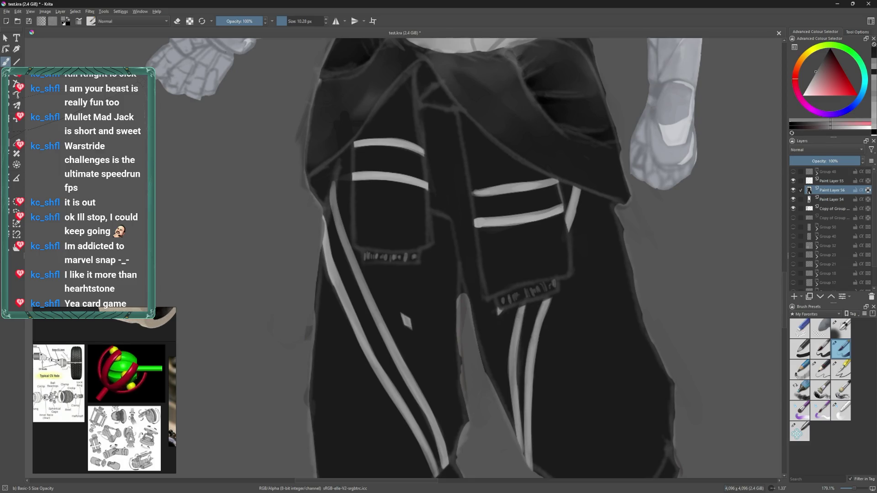
ctrl+click(500, 303)
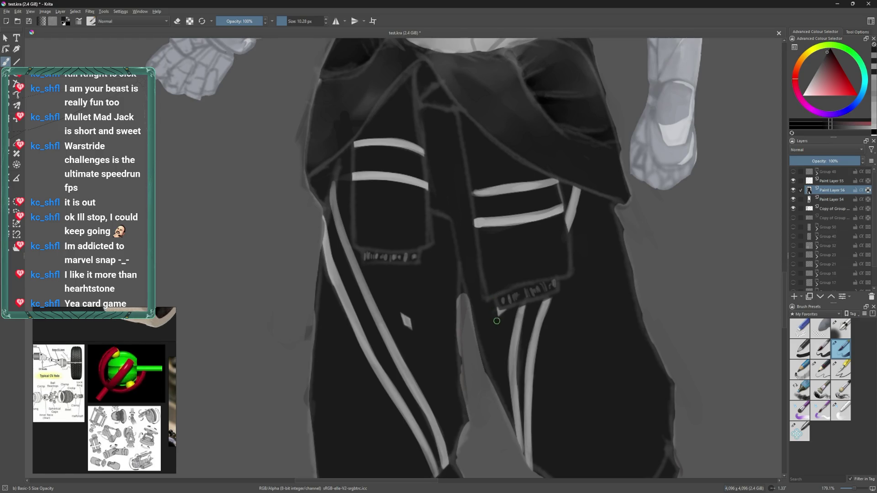
ctrl+click(519, 331)
key(bracketleft)
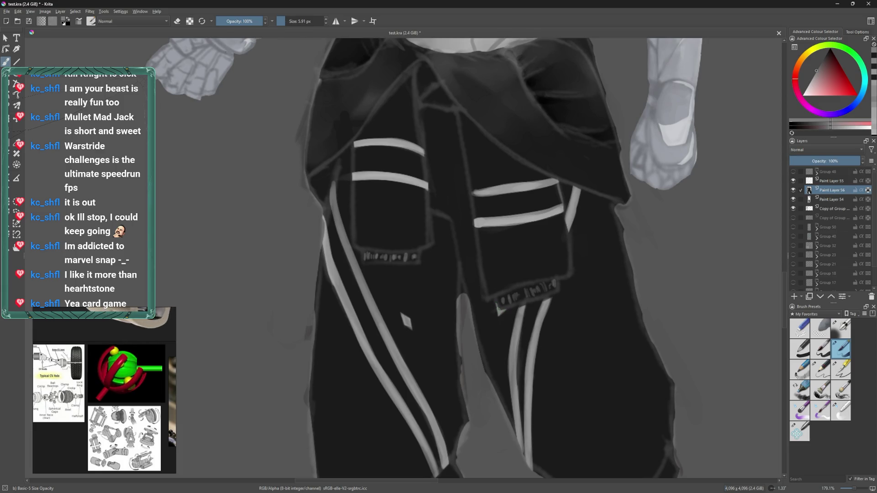
ctrl+click(521, 330)
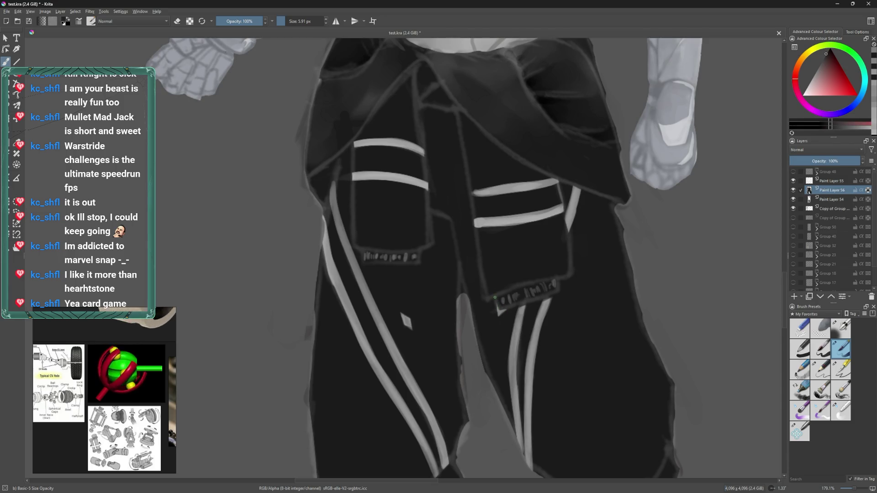
key(minus)
ctrl+click(540, 245)
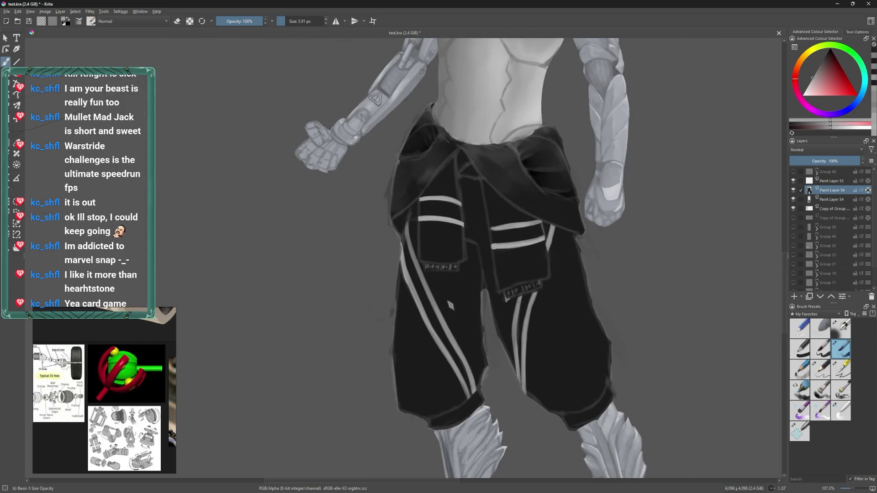
- Cover the light stripe's left end with dark fabric grey using an 11 px brush
key(plus)
drag(462, 276, 470, 273)
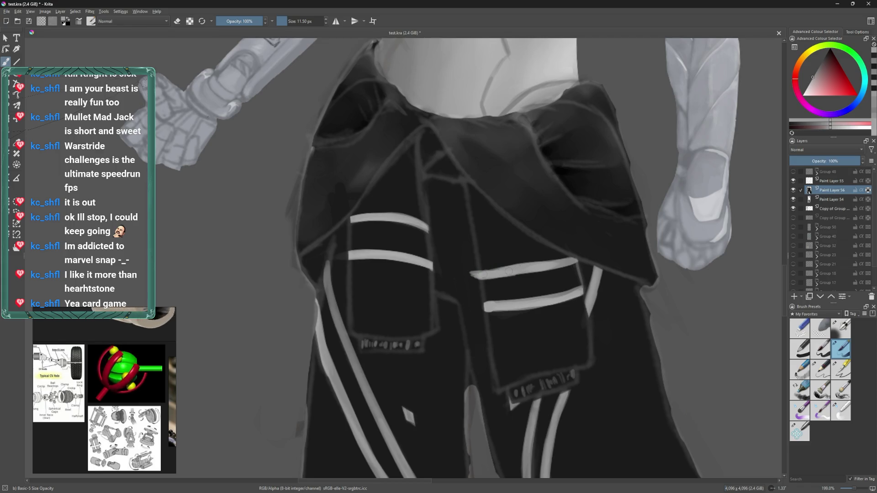
ctrl+click(475, 283)
drag(469, 256, 477, 311)
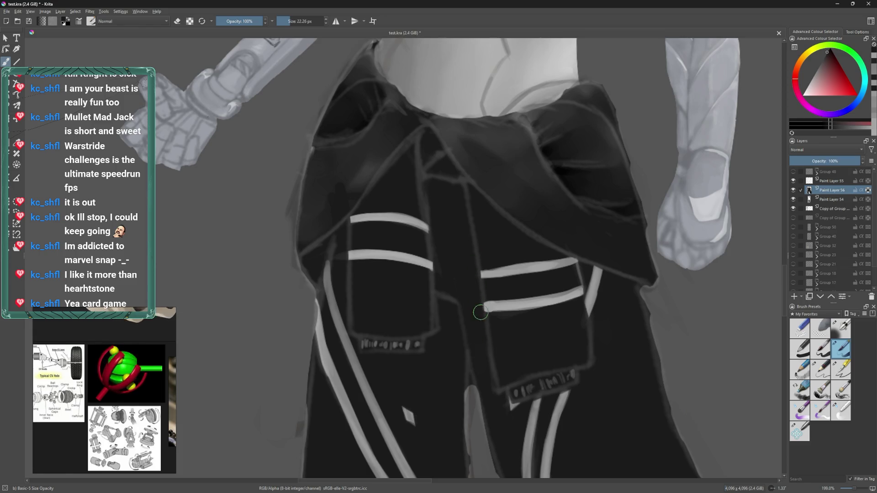
- Zoom out and sample the light stripe grey
key(bracketleft)
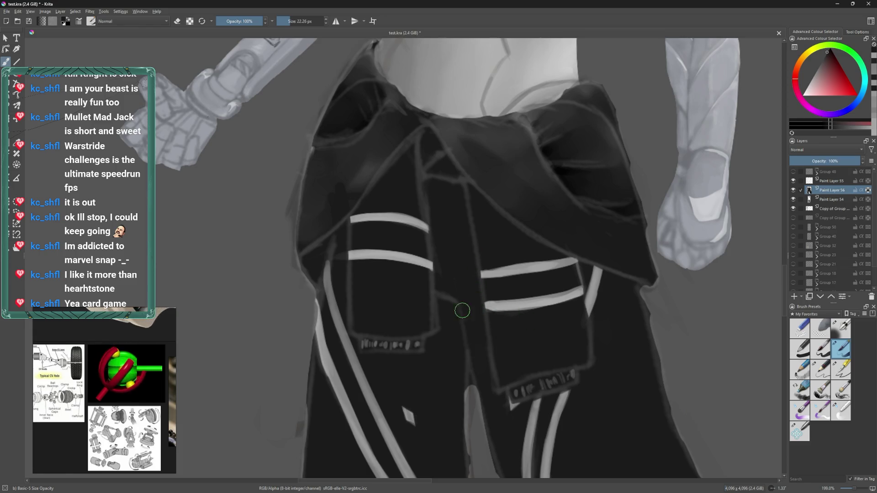
scroll(476, 313, down, 1)
scroll(495, 309, down, 1)
scroll(495, 308, down, 3)
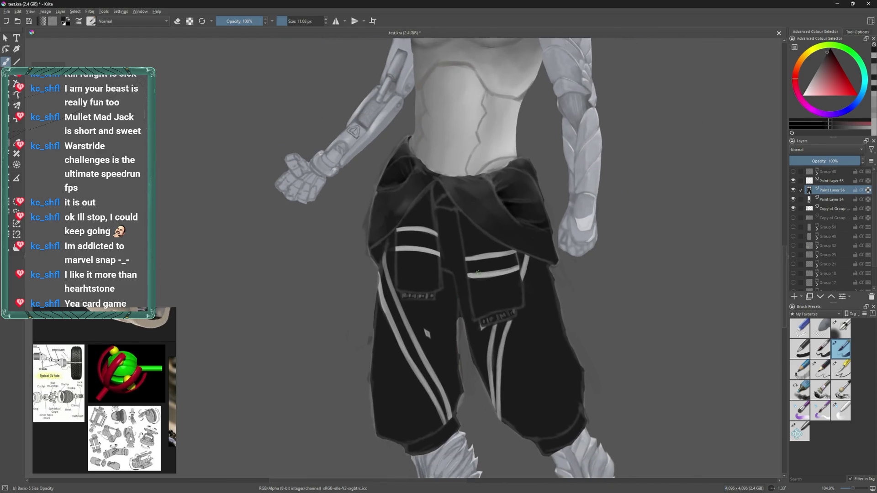
ctrl+click(488, 253)
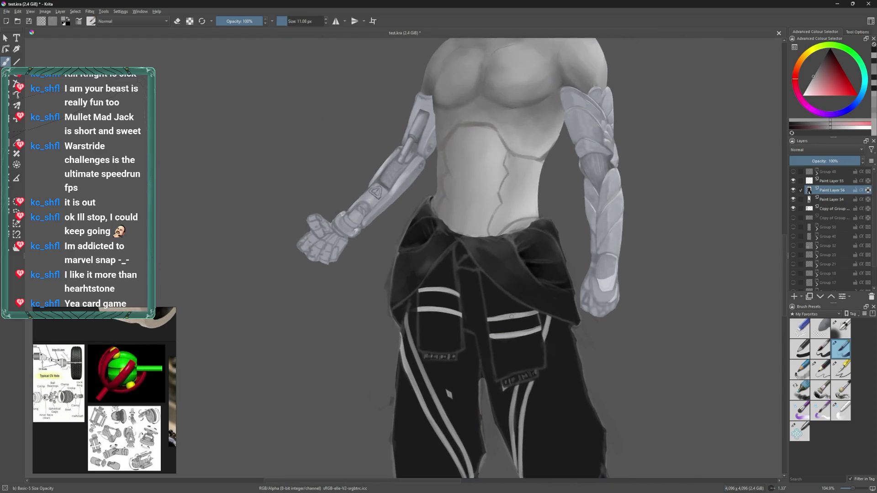
scroll(108, 389, down, 2)
scroll(109, 389, down, 1)
scroll(113, 388, down, 1)
scroll(114, 385, down, 1)
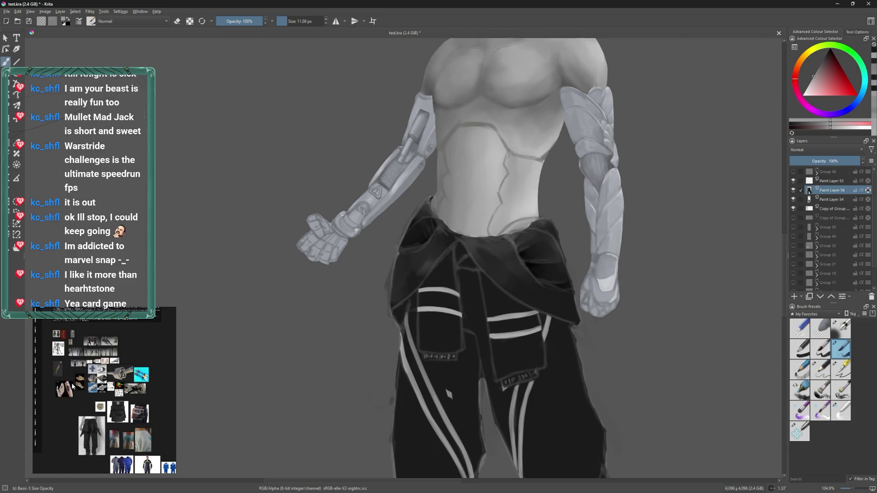
scroll(95, 407, up, 3)
scroll(95, 407, up, 2)
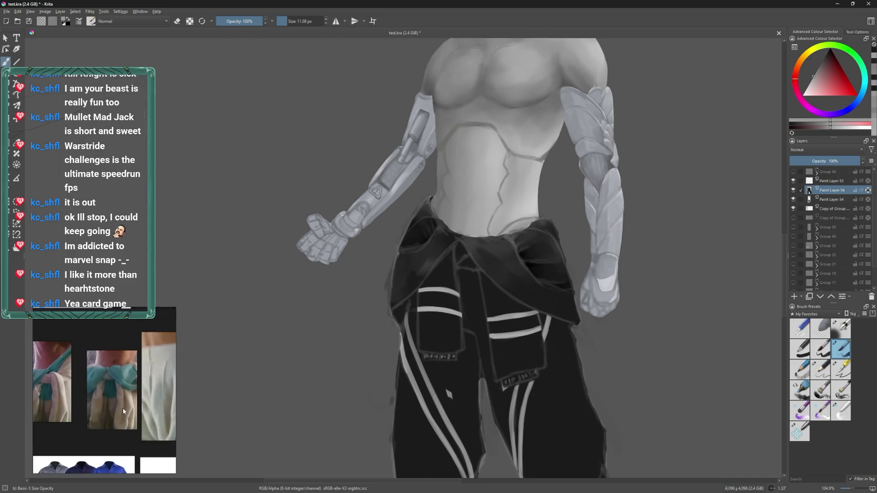
scroll(77, 338, up, 2)
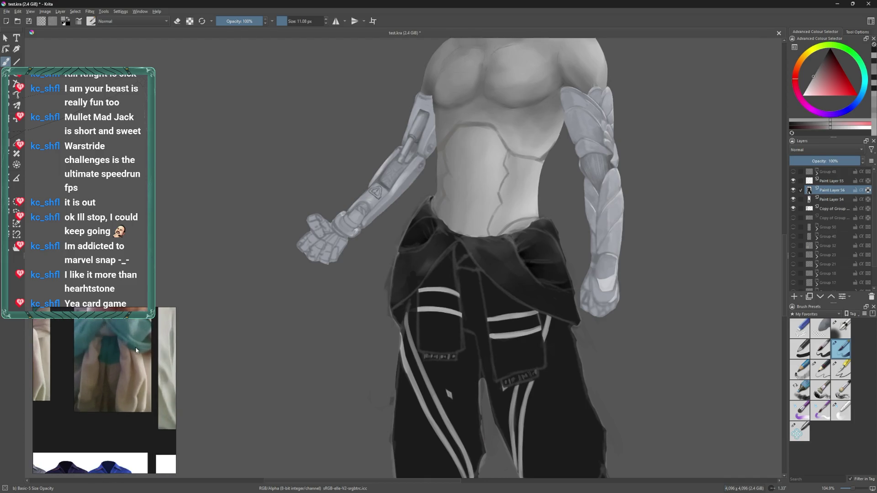
scroll(131, 354, up, 1)
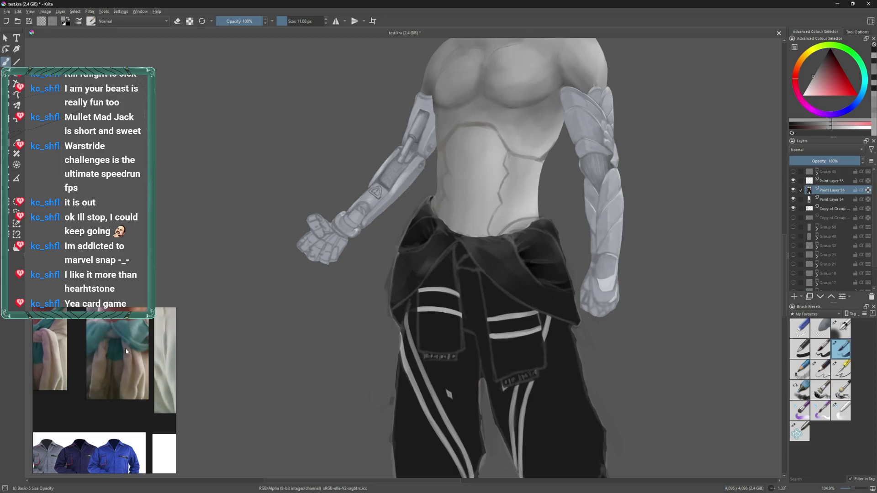
scroll(123, 349, down, 1)
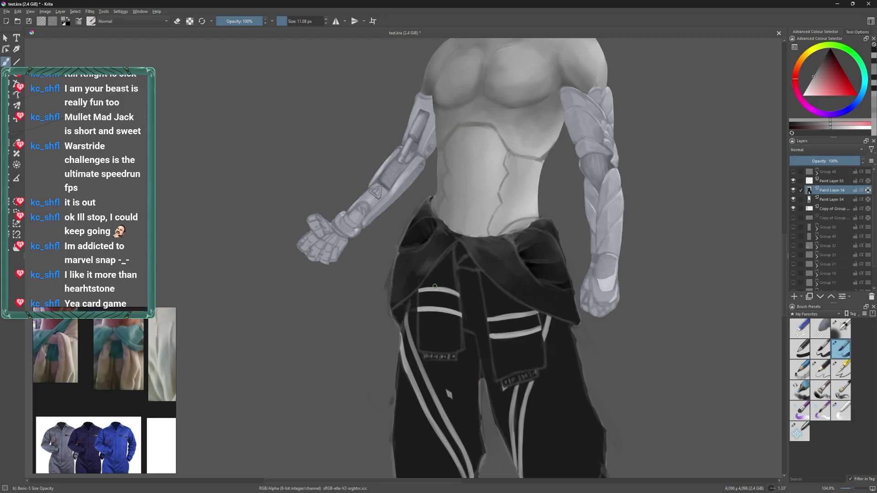
scroll(510, 293, down, 5)
scroll(509, 294, up, 5)
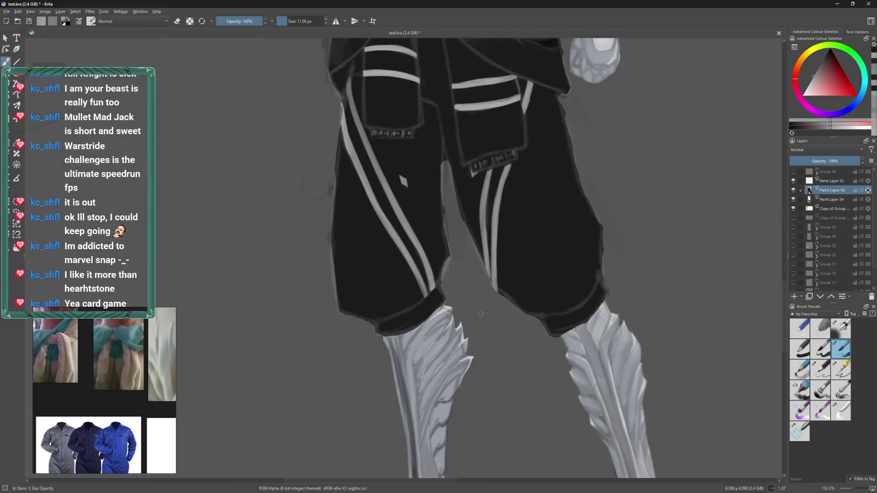
scroll(509, 294, down, 2)
scroll(490, 283, up, 3)
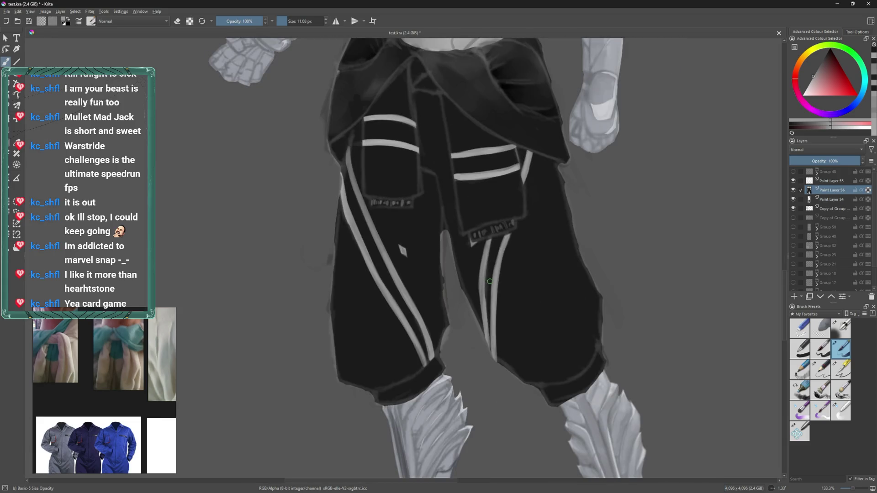
mouse_move(399, 270)
mouse_down()
mouse_move(419, 366)
mouse_move(430, 303)
mouse_up()
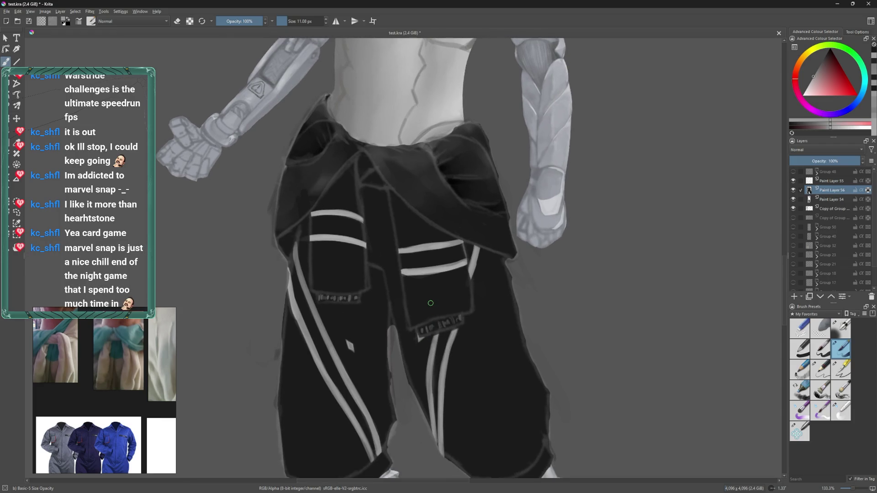
scroll(56, 349, up, 2)
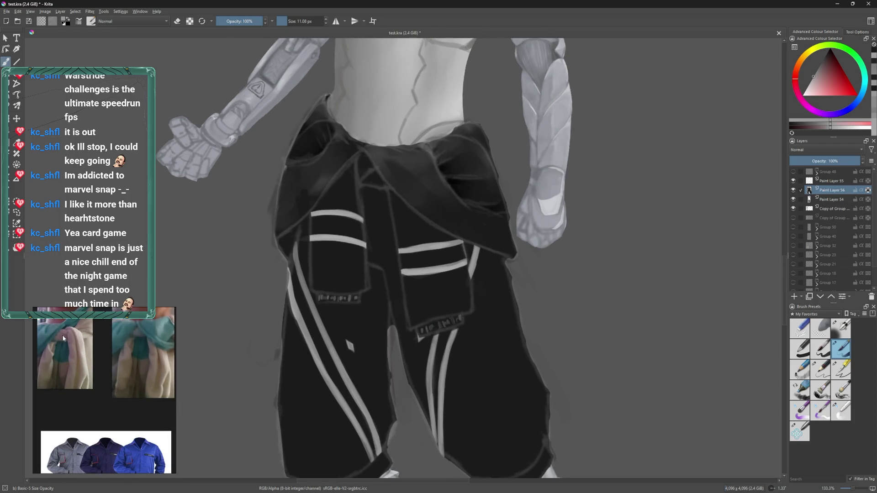
scroll(151, 353, up, 2)
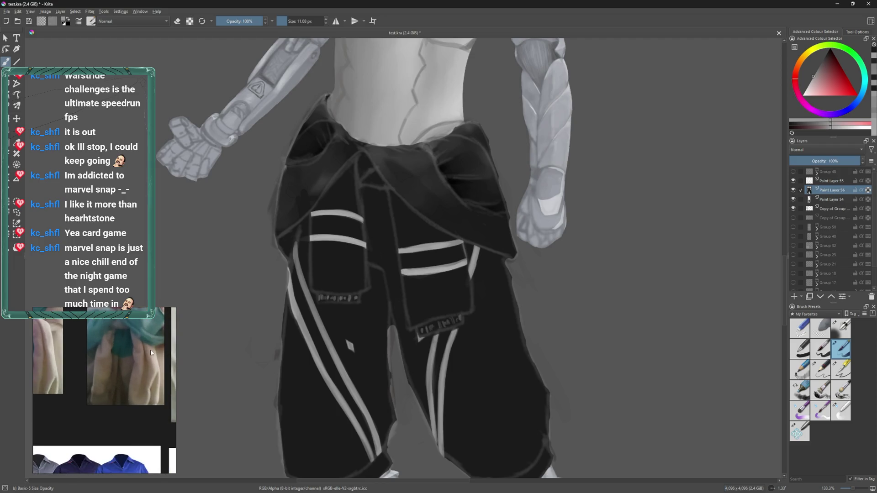
scroll(152, 353, down, 2)
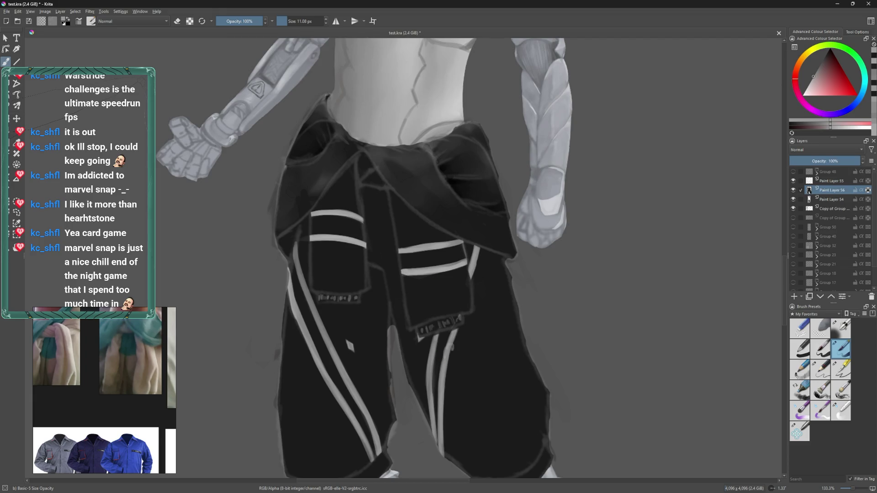
- Paint a light highlight along the tied jacket's fold, redoing it as a shorter stroke
scroll(465, 229, up, 4)
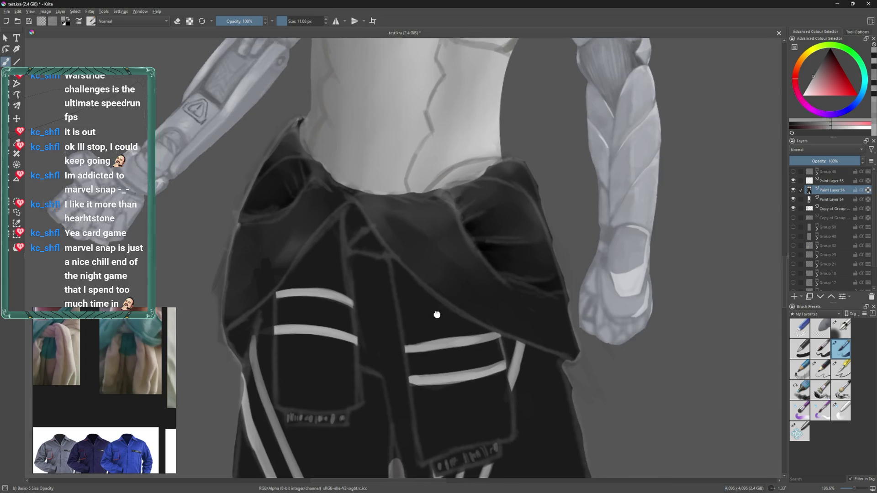
mouse_move(438, 315)
mouse_down()
mouse_move(451, 213)
mouse_move(480, 248)
mouse_up()
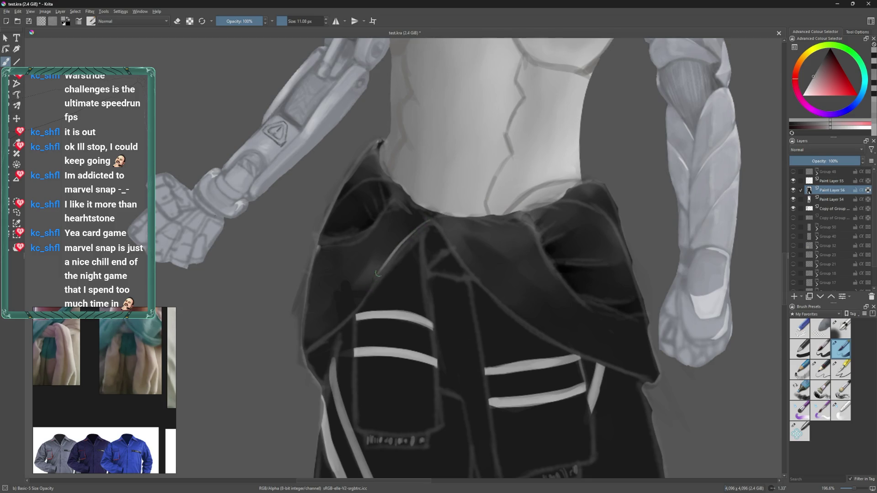
drag(427, 221, 362, 301)
key(ctrl+z)
key(ctrl+z)
mouse_move(405, 241)
mouse_down()
mouse_move(360, 305)
mouse_move(371, 274)
mouse_up()
- Dab a light highlight on the jacket collar and shrink the brush to about 8 px
mouse_move(511, 228)
mouse_down()
mouse_move(479, 210)
mouse_move(493, 210)
mouse_up()
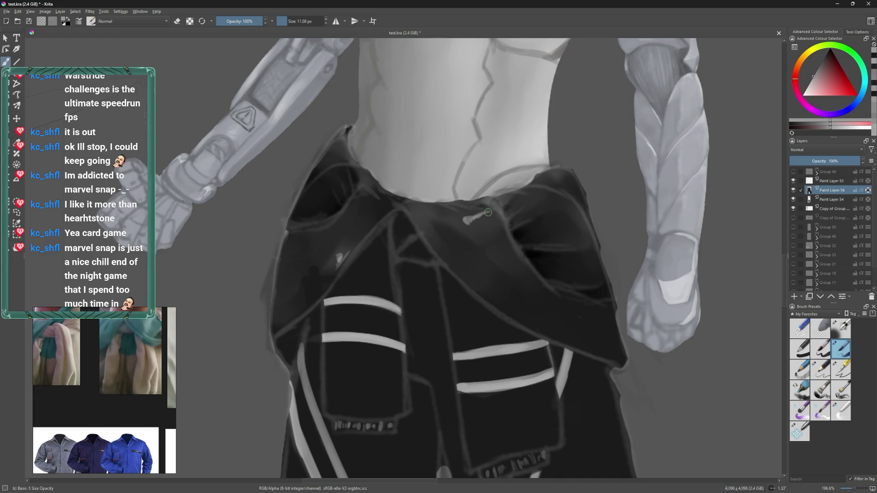
drag(521, 254, 617, 302)
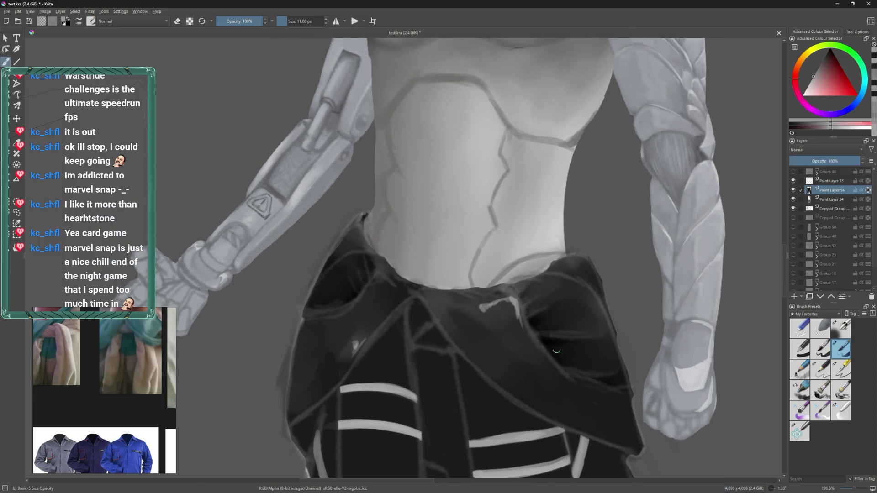
click(437, 199)
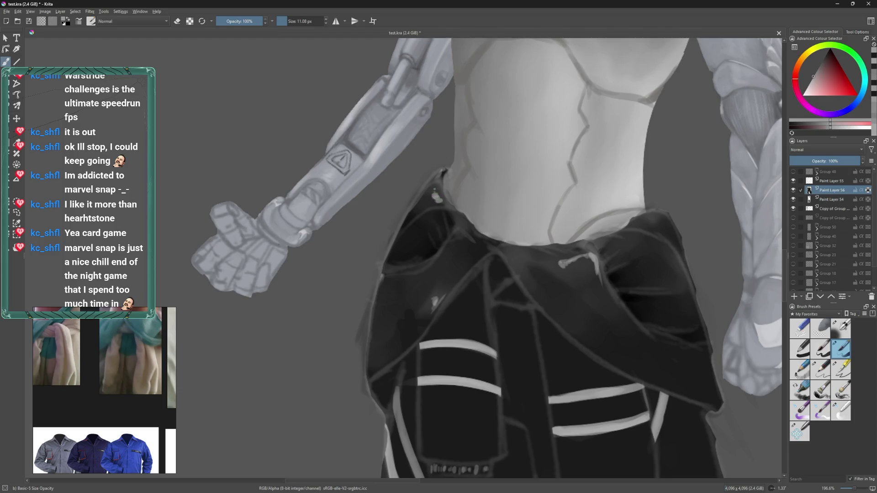
drag(654, 220, 525, 201)
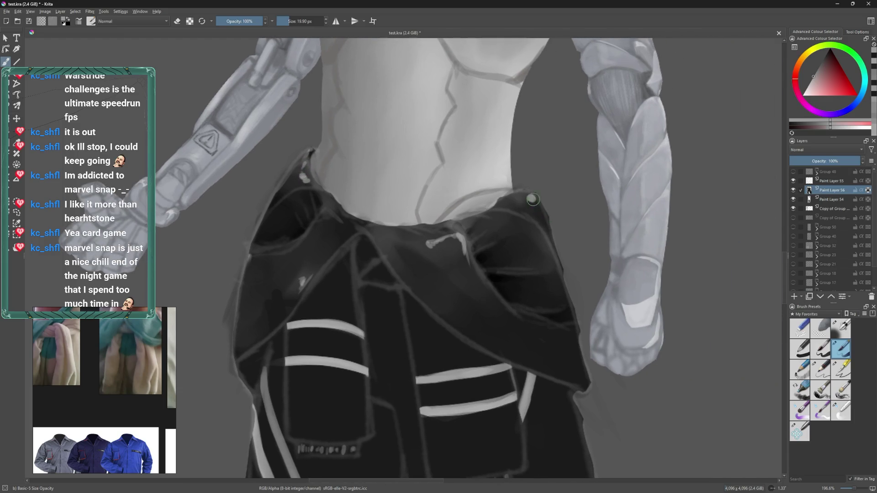
key(bracketleft)
key(bracketleft)
drag(533, 236, 527, 232)
key(bracketleft)
key(bracketleft)
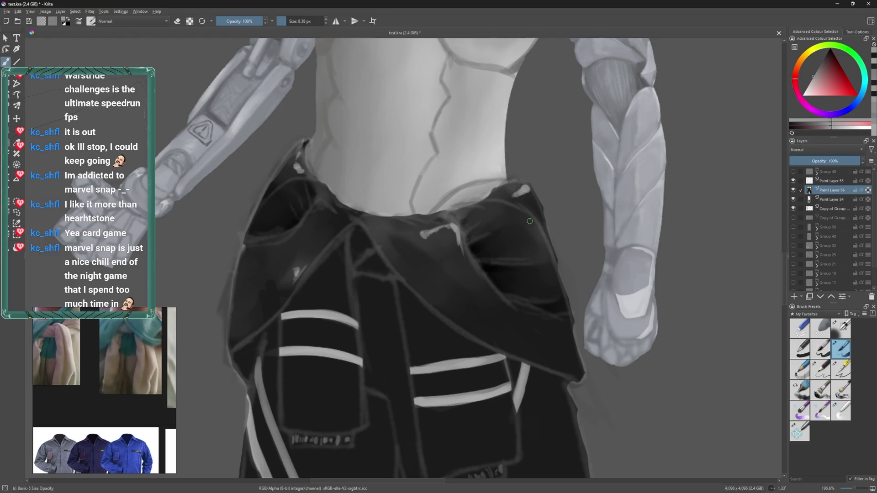
- With a slightly larger brush, paint light grey strokes and spots down the collar
key(bracketright)
key(bracketright)
drag(526, 259, 515, 220)
drag(447, 192, 480, 247)
key(bracketright)
key(bracketright)
key(bracketright)
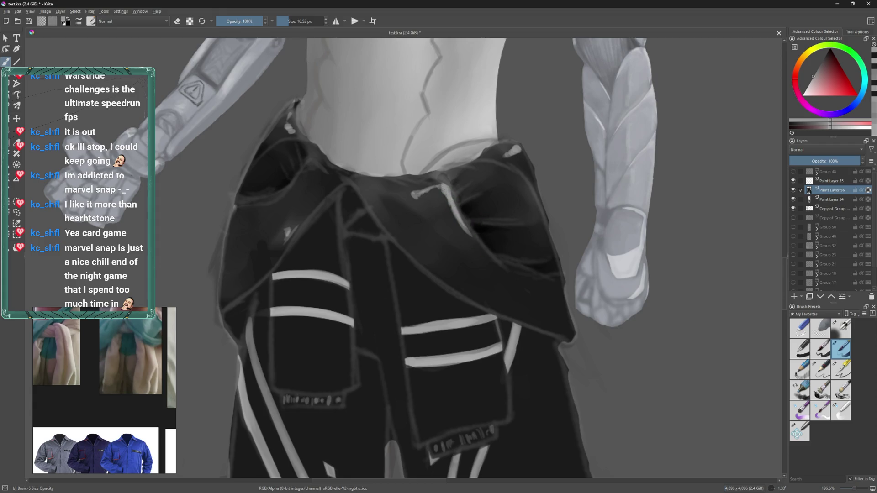
drag(338, 186, 395, 220)
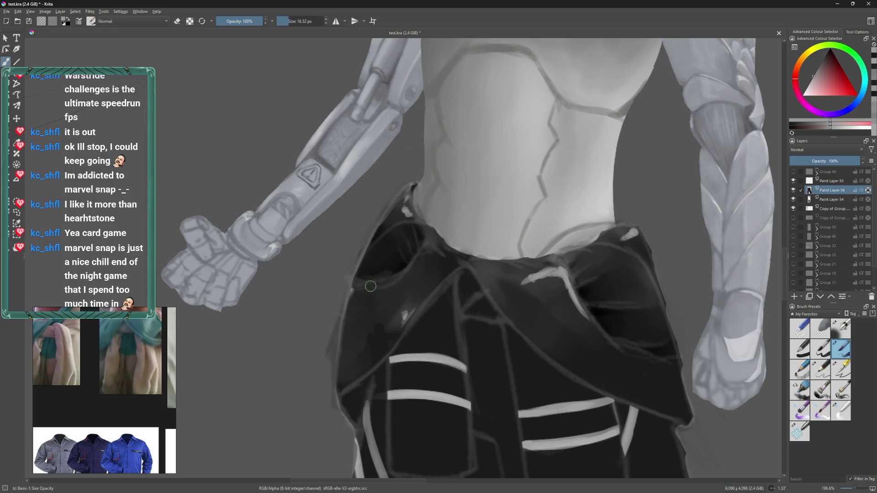
click(355, 296)
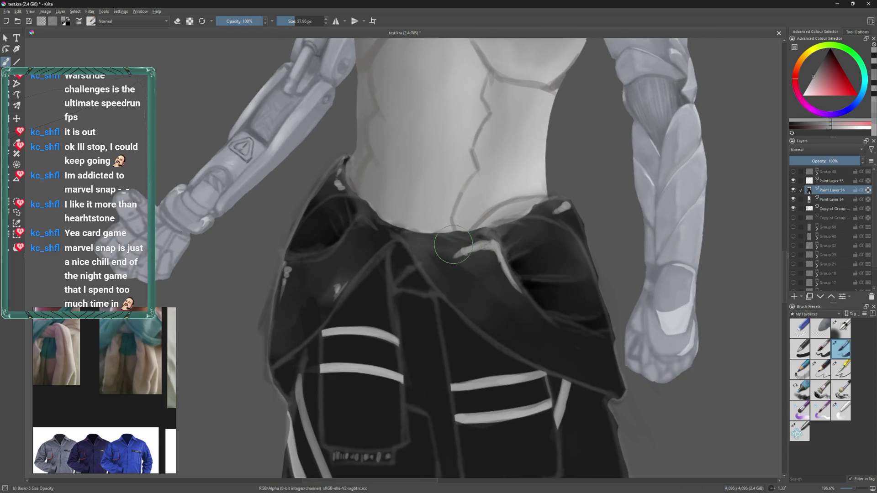
mouse_move(454, 258)
mouse_down()
mouse_move(478, 254)
mouse_move(457, 256)
mouse_up()
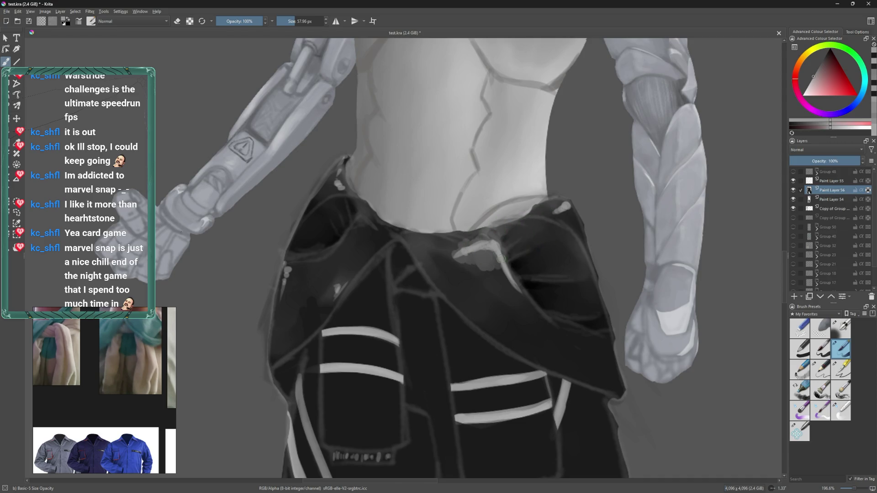
- Paint a lighter highlight streak along the right pocket edge and smudge it with Blender Basic
drag(572, 244, 581, 258)
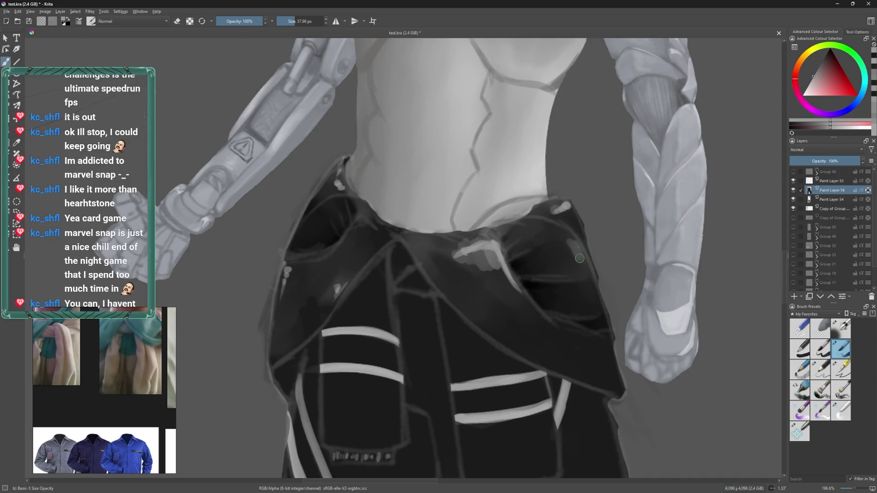
key(ctrl+z)
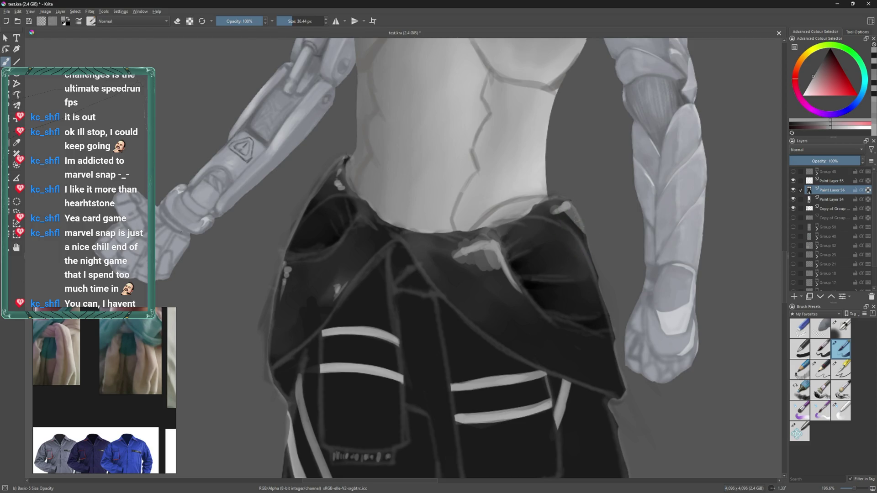
mouse_move(555, 199)
mouse_down()
mouse_move(574, 210)
mouse_move(578, 225)
mouse_up()
mouse_move(589, 255)
mouse_down()
mouse_move(548, 178)
mouse_move(521, 205)
mouse_up()
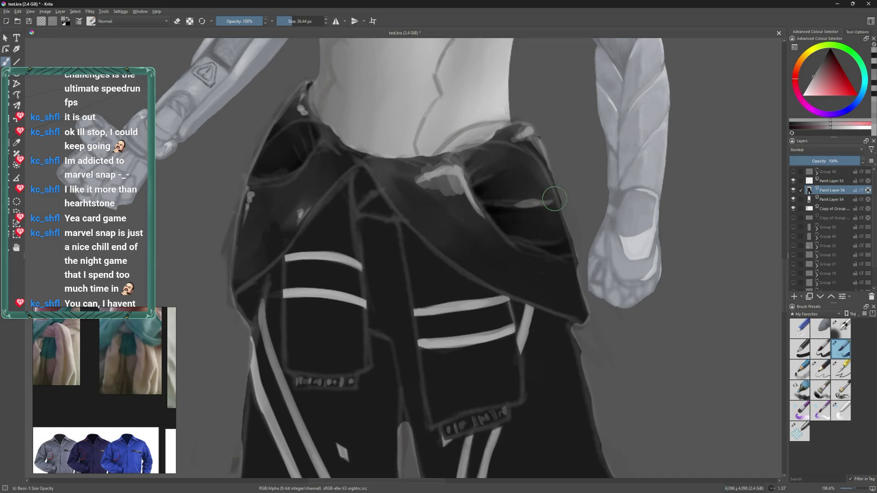
mouse_move(463, 164)
mouse_down()
mouse_move(514, 259)
mouse_move(441, 222)
mouse_move(475, 211)
mouse_move(478, 198)
mouse_move(498, 224)
mouse_move(491, 203)
mouse_up()
click(842, 411)
mouse_move(558, 238)
mouse_down()
mouse_move(541, 228)
mouse_move(528, 247)
mouse_move(574, 251)
mouse_move(545, 253)
mouse_up()
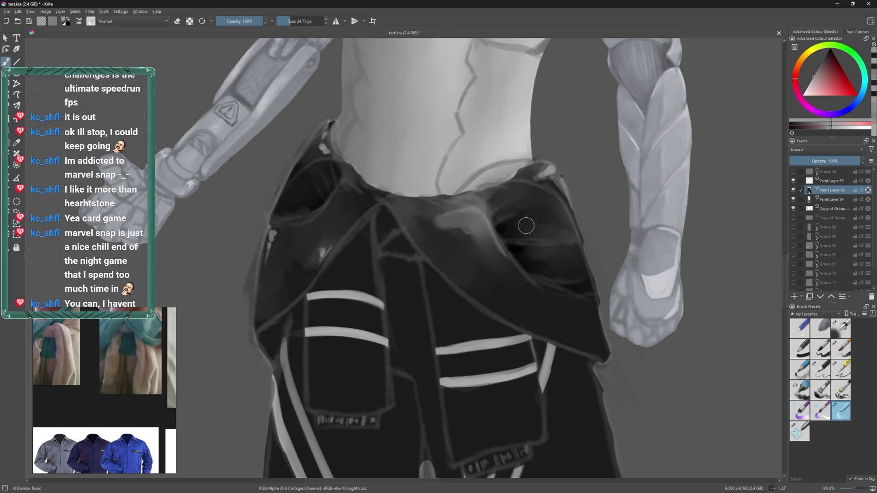
- Smudge the bright belt-loop highlight into a soft gradient, resizing the Blender Basic brush as needed
drag(524, 225, 548, 237)
key(bracketleft)
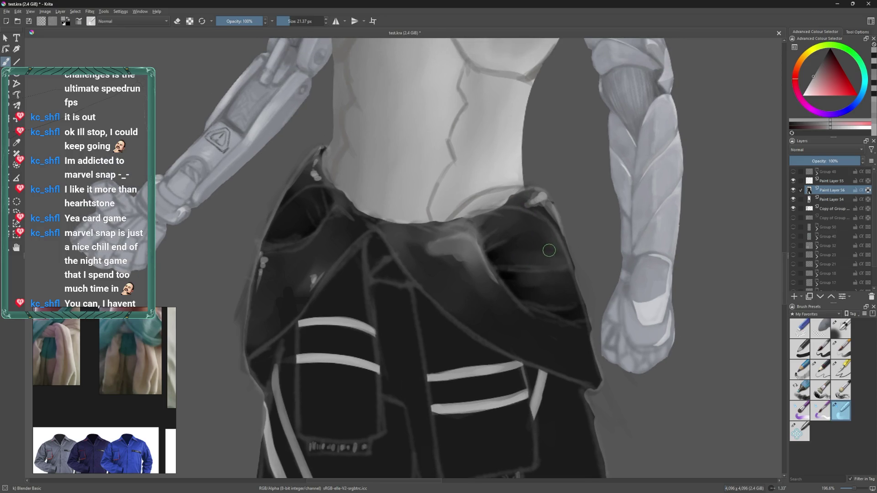
drag(541, 202, 521, 199)
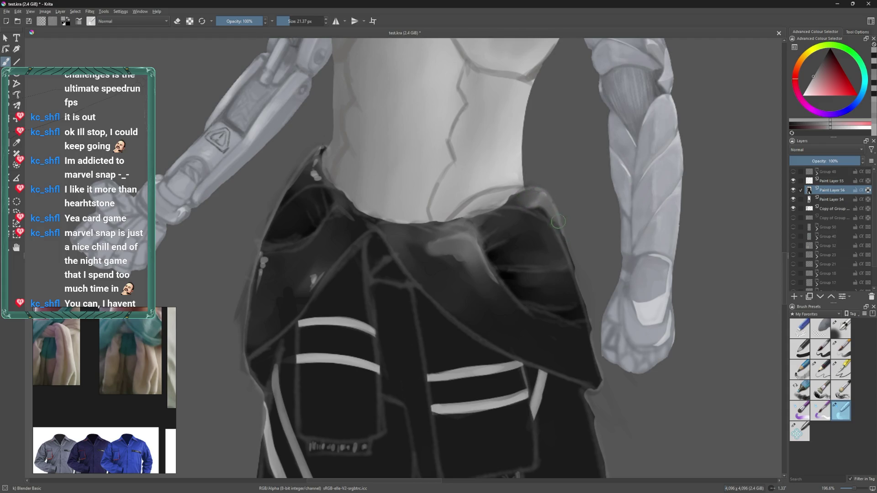
drag(544, 211, 523, 201)
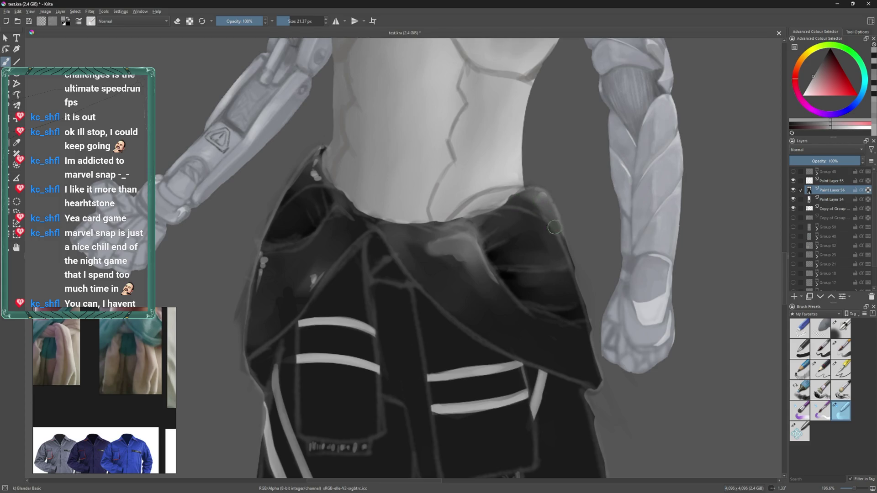
mouse_move(518, 201)
mouse_down()
mouse_move(530, 195)
mouse_move(559, 258)
mouse_move(564, 253)
mouse_up()
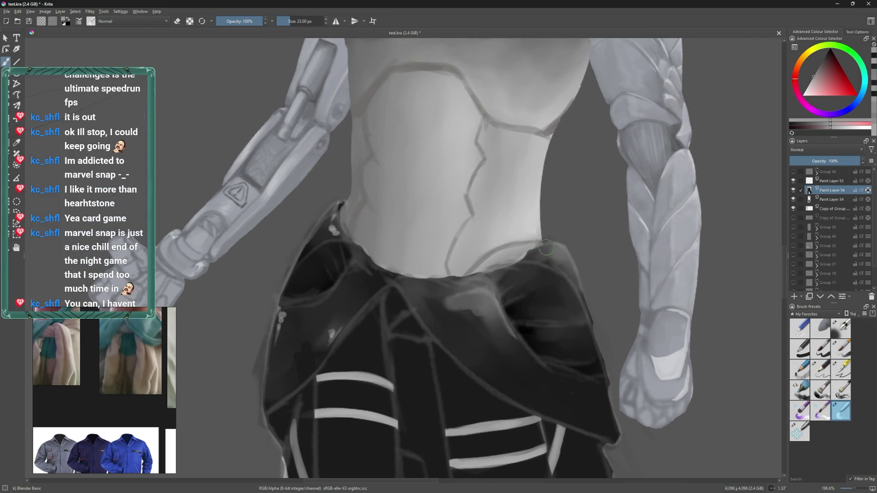
drag(525, 258, 553, 283)
drag(442, 291, 474, 329)
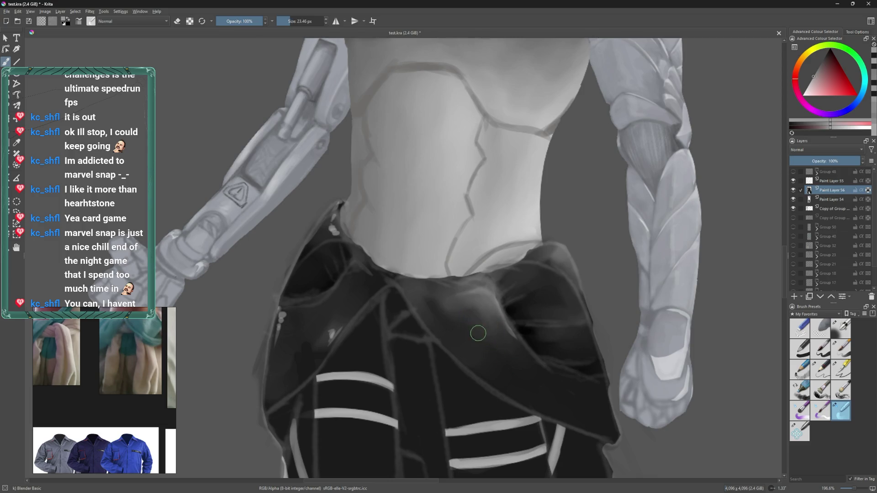
mouse_move(476, 329)
mouse_down()
mouse_move(504, 345)
mouse_move(468, 297)
mouse_move(450, 297)
mouse_up()
click(842, 351)
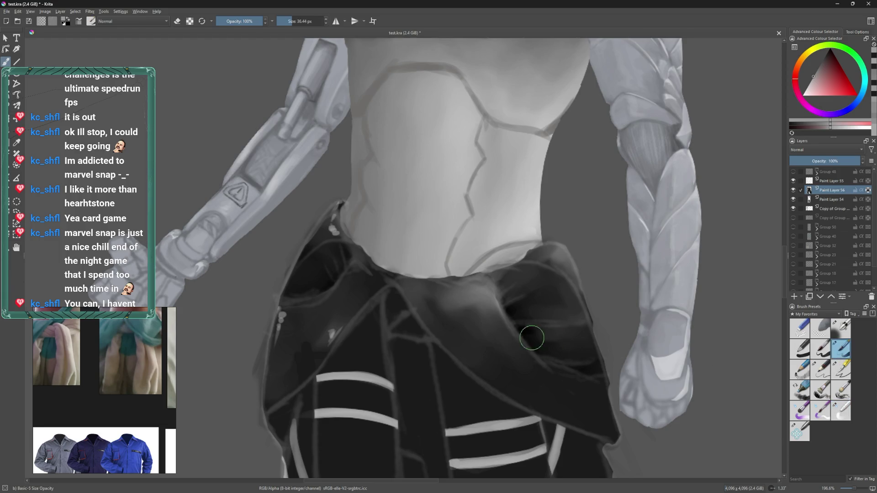
- Pick a dark colour and dab dark paint along the belt edge
ctrl+click(509, 373)
drag(438, 289, 486, 285)
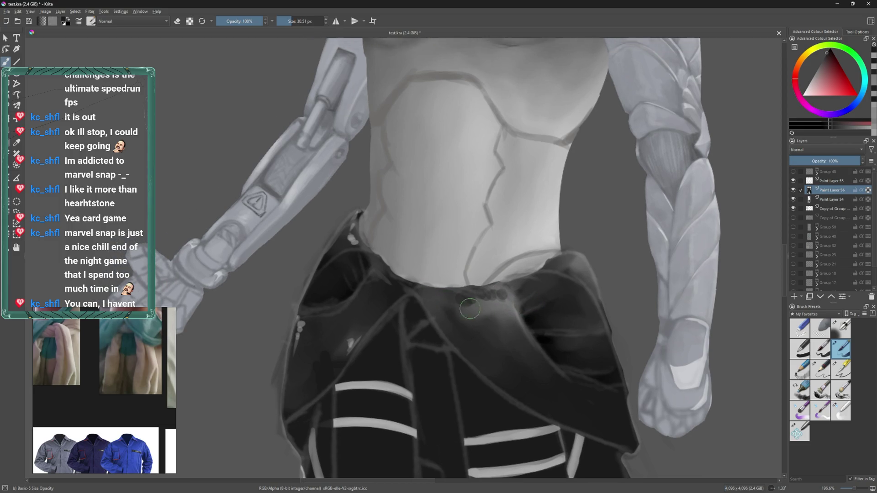
drag(466, 296, 433, 292)
mouse_move(349, 258)
mouse_down()
mouse_move(432, 311)
mouse_move(447, 291)
mouse_move(397, 246)
mouse_up()
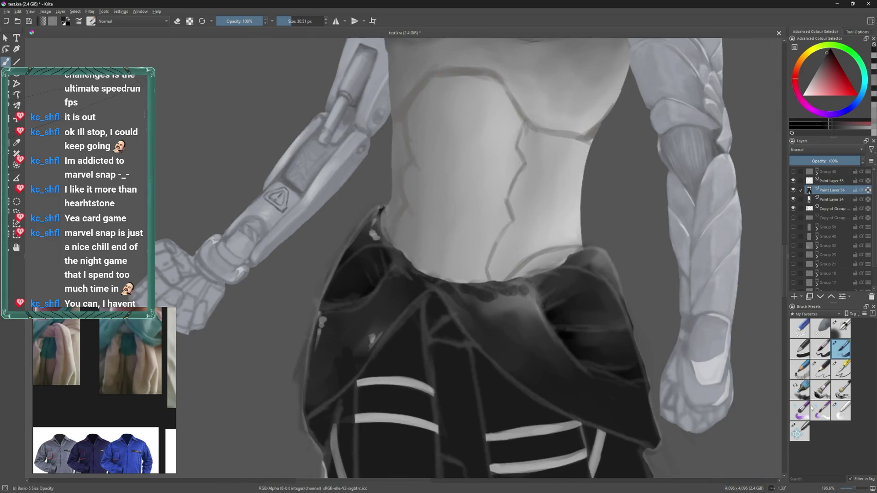
click(833, 416)
mouse_move(471, 317)
mouse_down()
mouse_move(450, 292)
mouse_move(503, 288)
mouse_move(464, 290)
mouse_move(557, 311)
mouse_move(552, 301)
mouse_up()
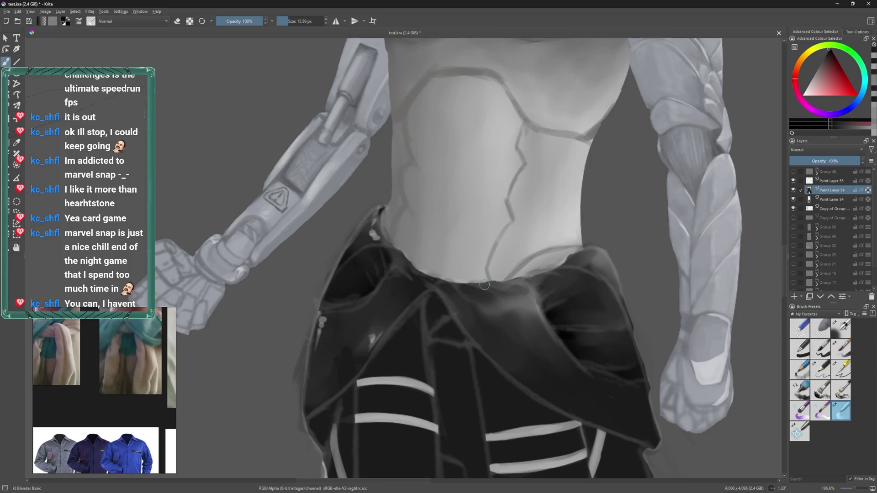
click(841, 350)
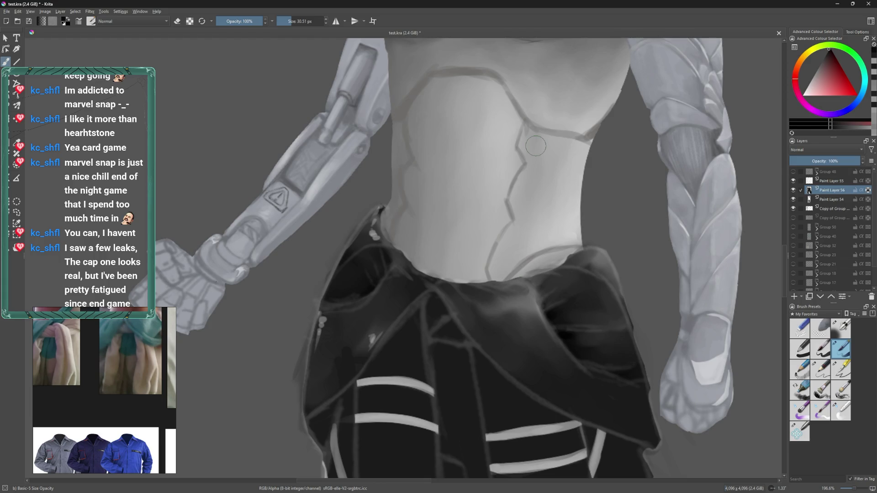
- With a smaller brush, paint dark strokes along the waistline and the waistband fold
drag(496, 319, 453, 318)
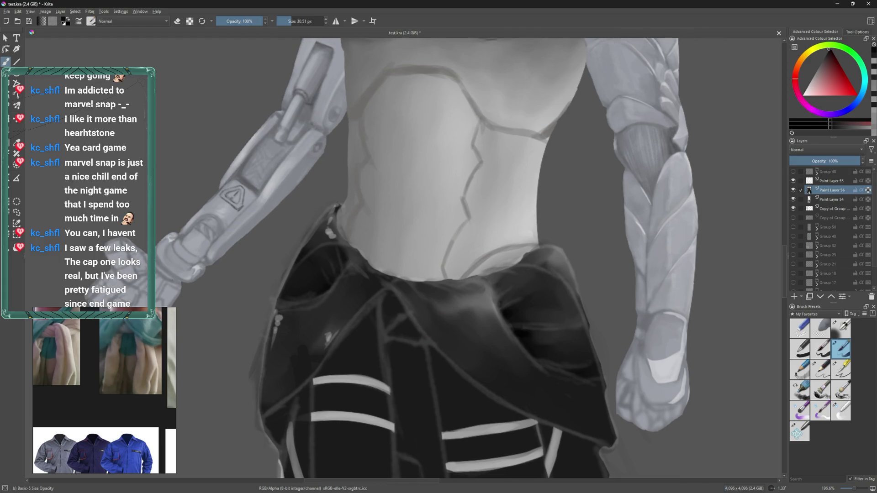
right_click(491, 282)
key(Escape)
key(bracketleft)
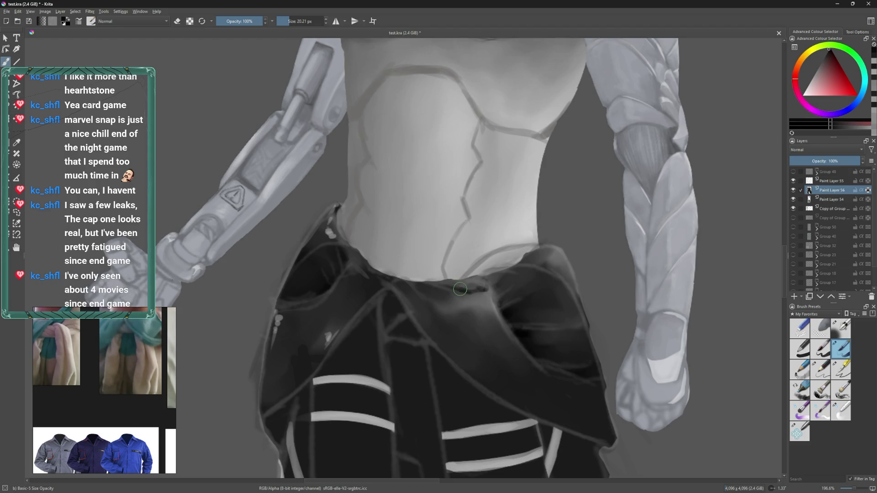
drag(474, 287, 463, 280)
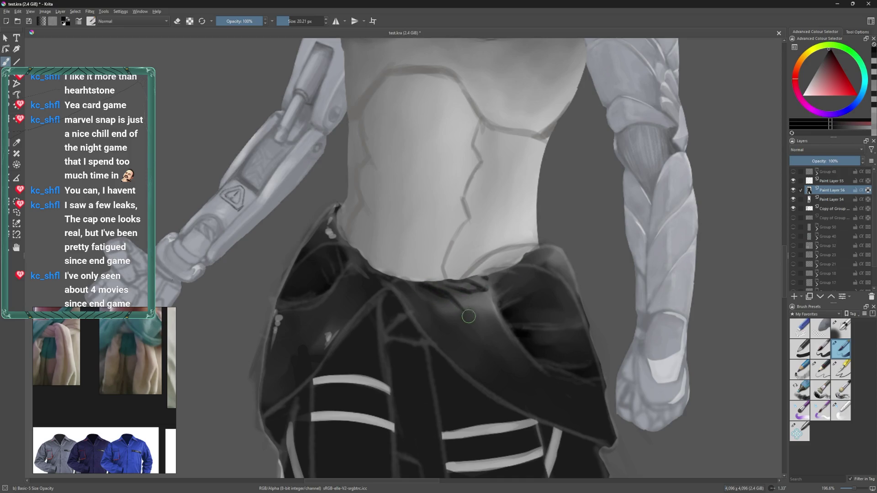
drag(462, 295, 486, 314)
click(837, 413)
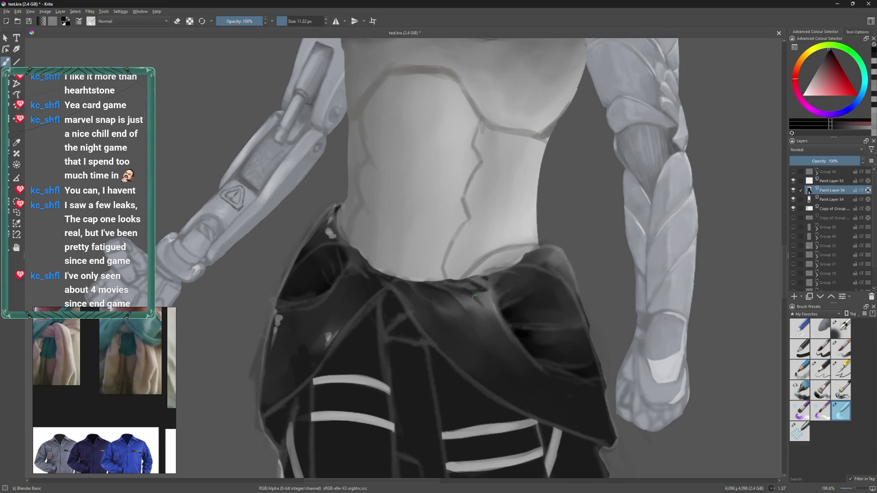
- Sample the waistband colour and the clothing's black for the Basic-5 Size Opacity brush
drag(485, 312, 491, 318)
key(bracketleft)
ctrl+click(498, 291)
key(bracketleft)
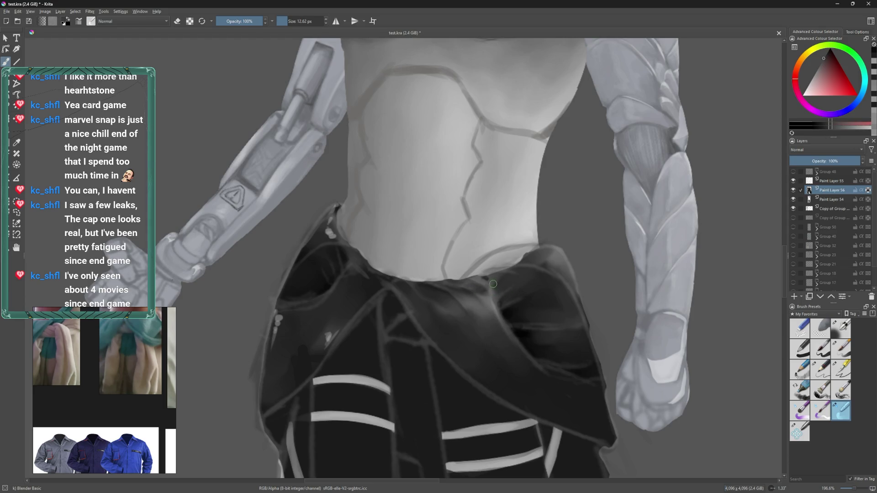
click(841, 348)
mouse_move(513, 295)
mouse_down()
mouse_move(479, 291)
mouse_move(485, 286)
mouse_up()
ctrl+click(519, 337)
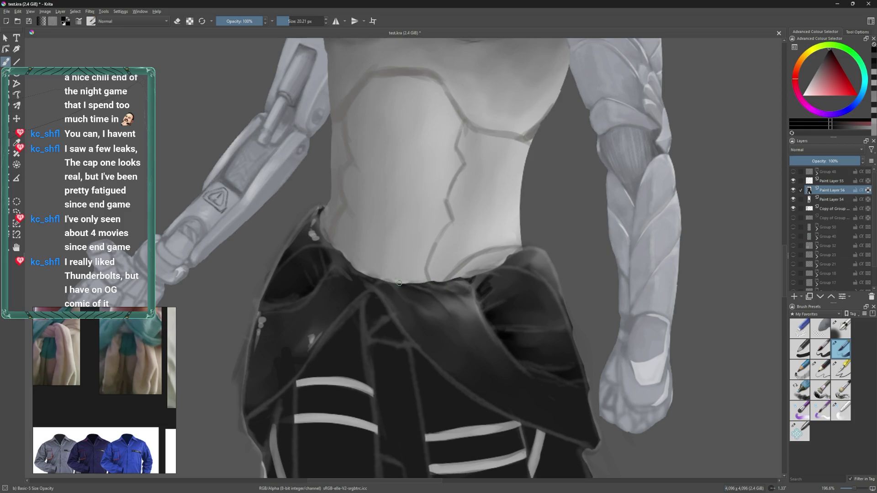
- Repaint the right waistband fold with a rounded top, dark marks and a lighter grey stroke
drag(441, 283, 436, 282)
mouse_move(525, 250)
mouse_down()
mouse_move(557, 302)
mouse_move(544, 293)
mouse_up()
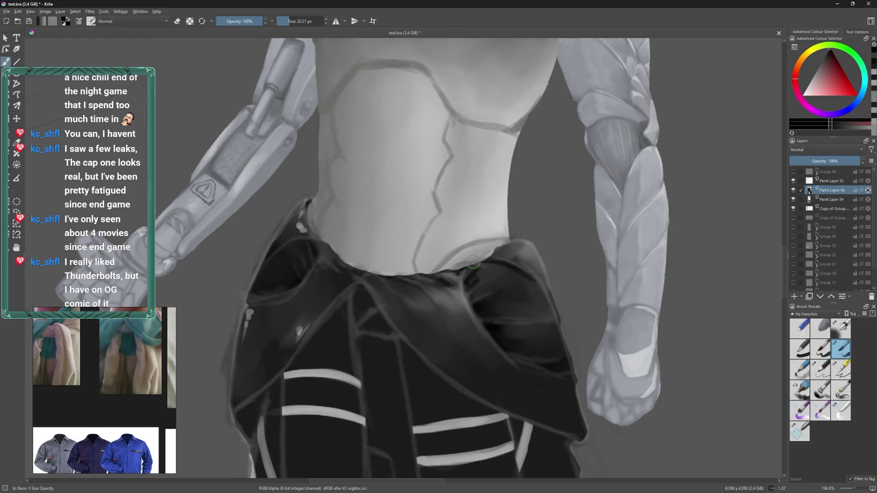
drag(469, 269, 419, 261)
drag(448, 294, 442, 284)
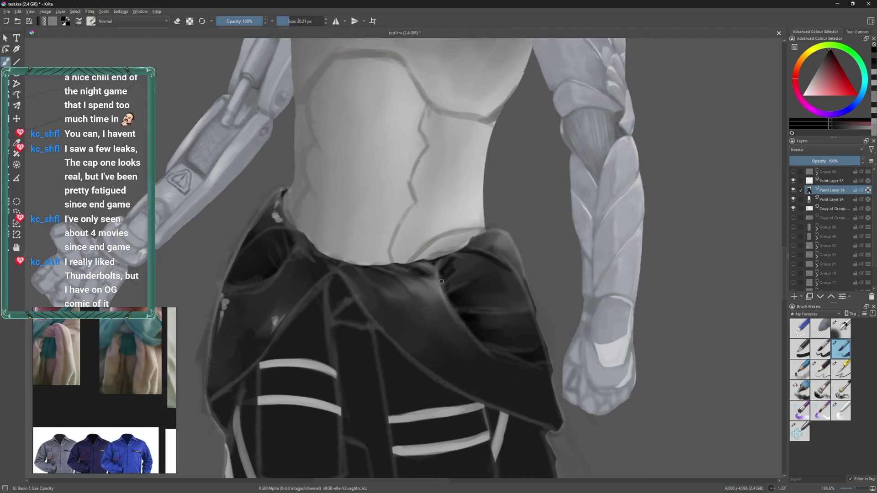
drag(441, 283, 452, 302)
drag(468, 325, 445, 306)
- Blend the fold's shading with Blender Basic, then return to Basic-5 Size Opacity
click(841, 410)
key(bracketleft)
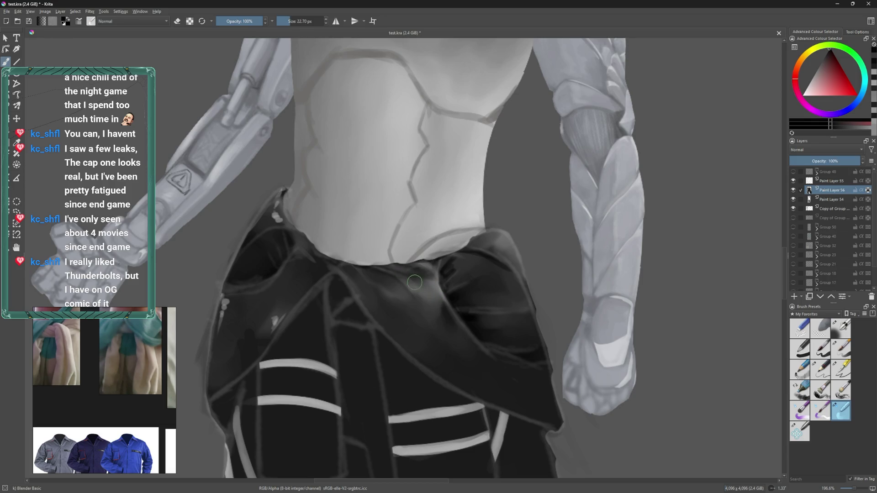
key(bracketright)
click(840, 355)
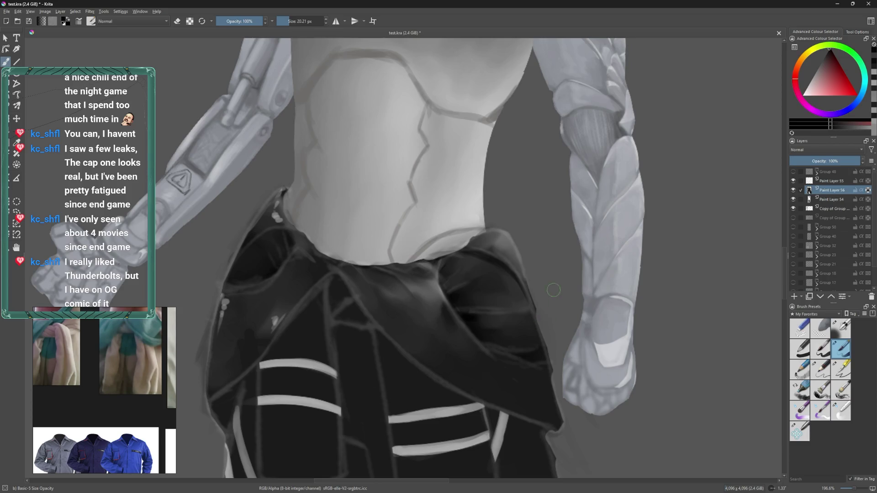
- Paint a short light-grey stroke on the left pants fabric and blend away the small light dots
drag(472, 254, 530, 276)
drag(427, 252, 456, 253)
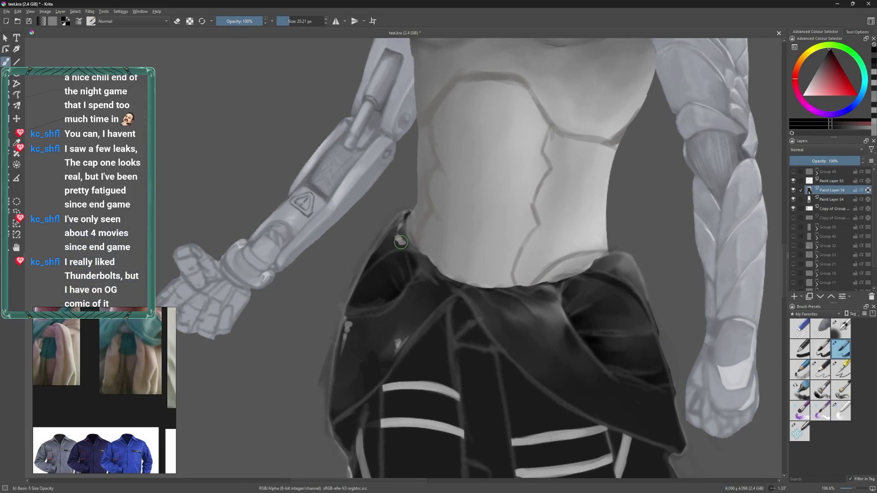
ctrl+click(400, 240)
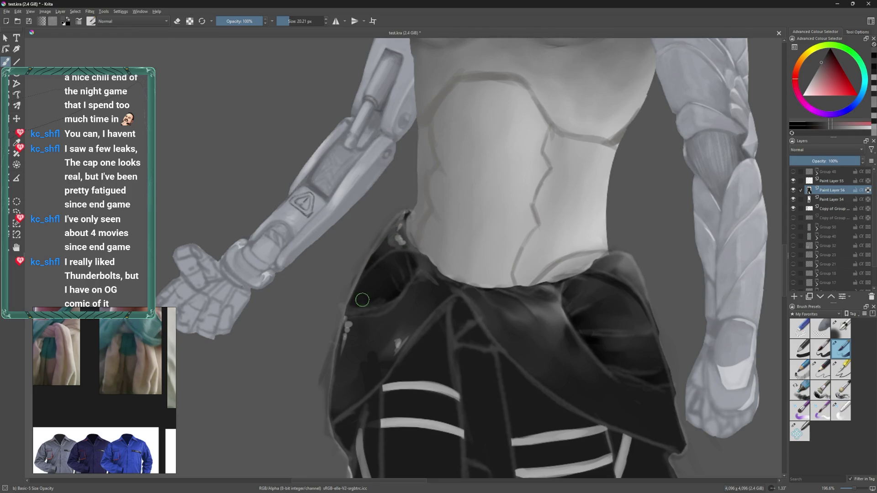
drag(348, 338, 346, 360)
scroll(336, 407, down, 3)
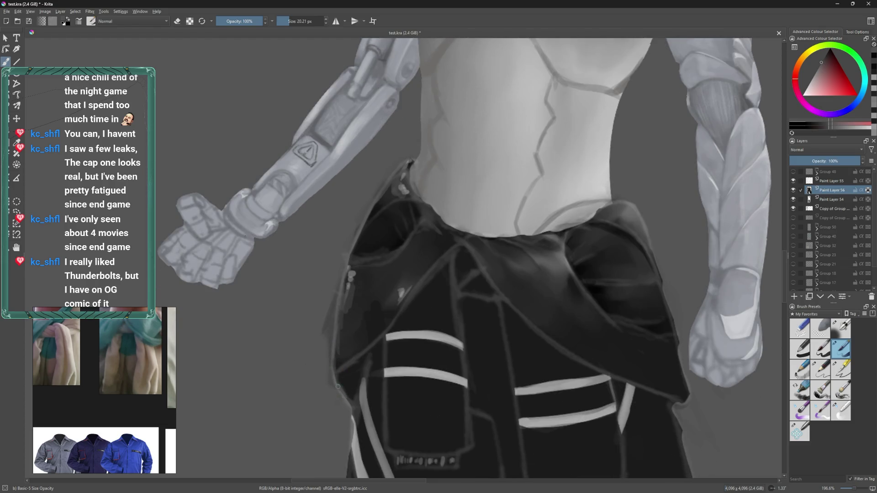
click(833, 414)
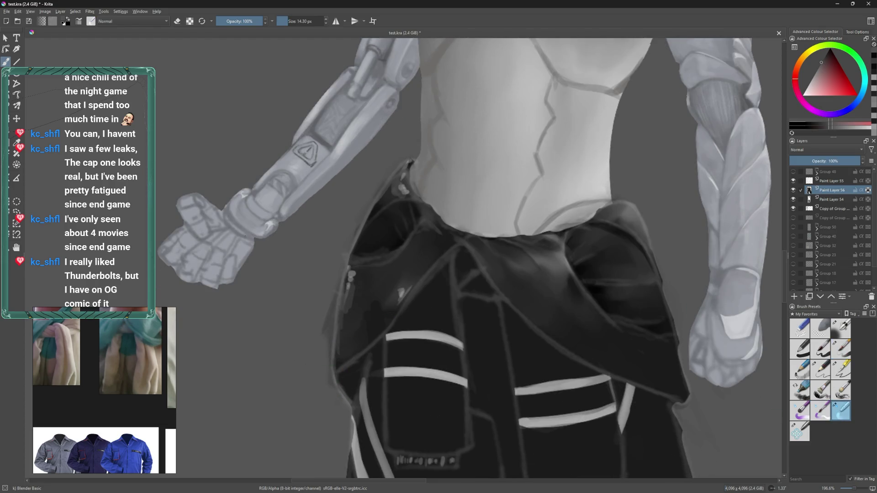
key(bracketright)
drag(356, 287, 345, 270)
- Resize the brush, sample a dark colour from the fabric, and choose the hard pencil brush
drag(396, 260, 388, 260)
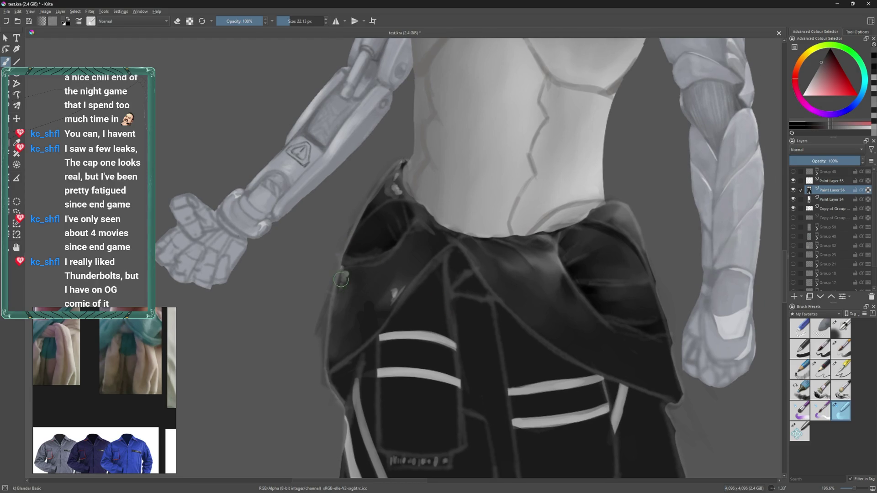
key(bracketleft)
mouse_move(335, 273)
mouse_down()
mouse_move(382, 271)
mouse_move(352, 248)
mouse_up()
ctrl+click(372, 267)
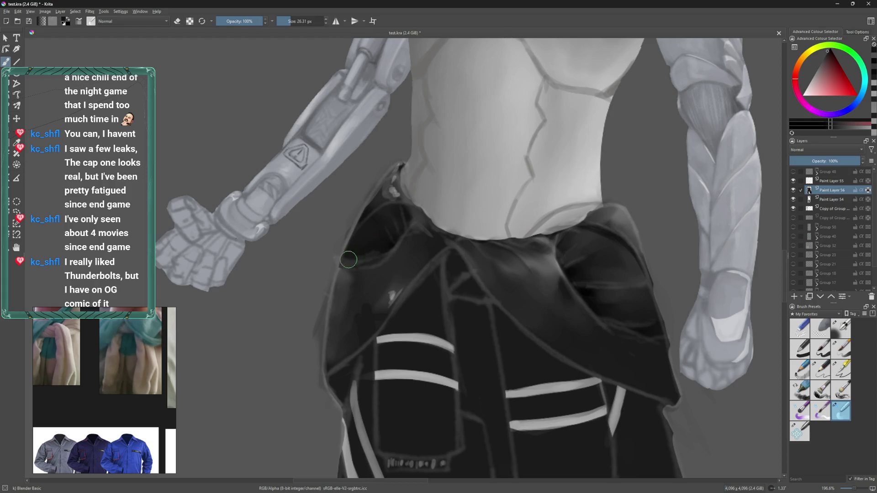
click(821, 369)
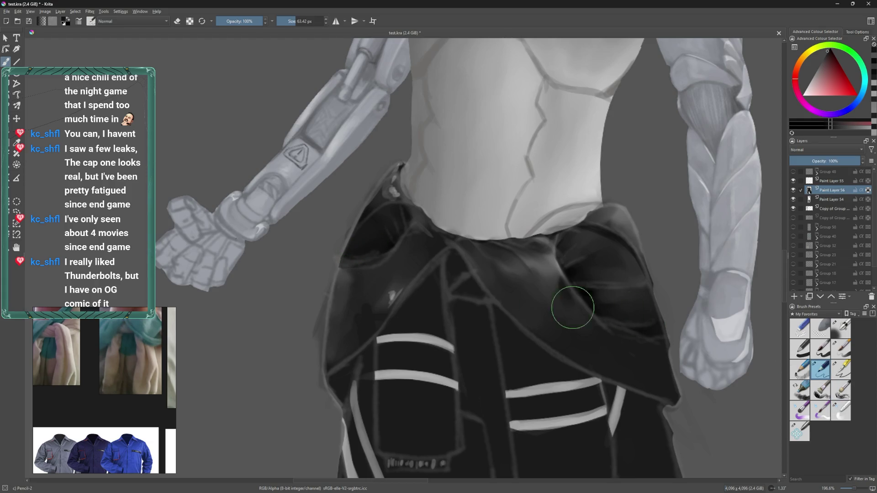
- Toggle Paint Layers 54 and 55 to compare shading variants, leaving Layer 55's line work visible
click(794, 199)
click(793, 199)
click(794, 183)
click(794, 182)
click(793, 182)
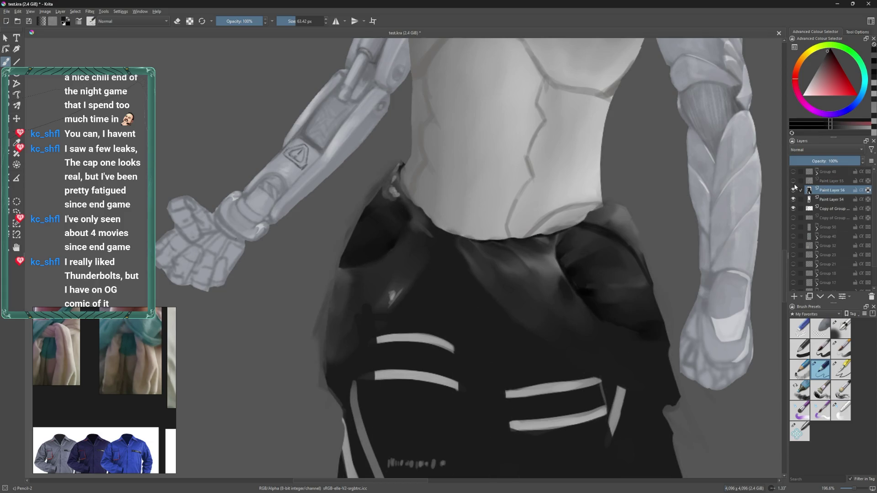
click(794, 181)
- Select the Basic-5 Size Opacity brush, resize it, and sample a dark grey from the pants
drag(508, 254, 531, 232)
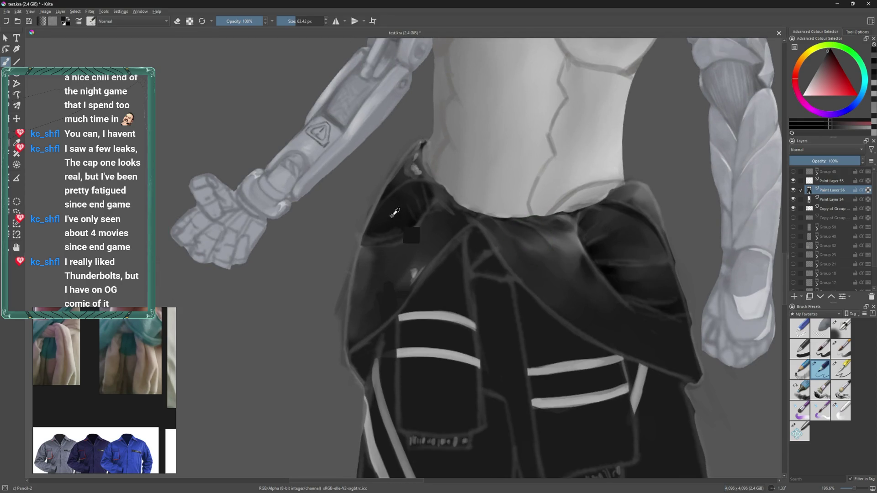
click(839, 358)
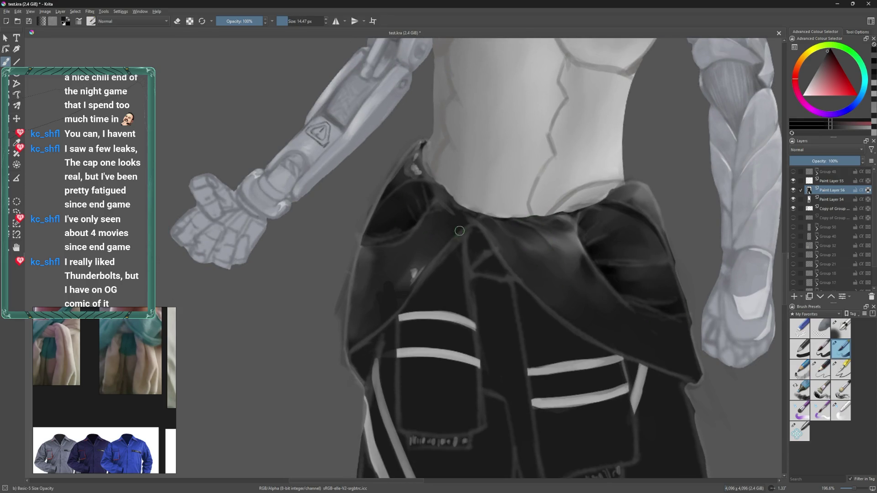
key(])
key(bracketright)
key(bracketleft)
ctrl+click(412, 225)
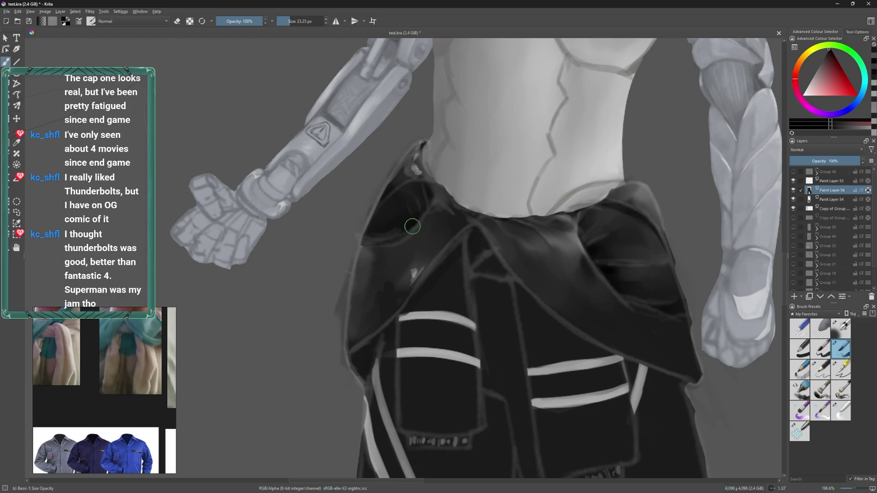
- Darken the waistband's inner edge and paint a light grey edge along the collar
drag(412, 221, 440, 270)
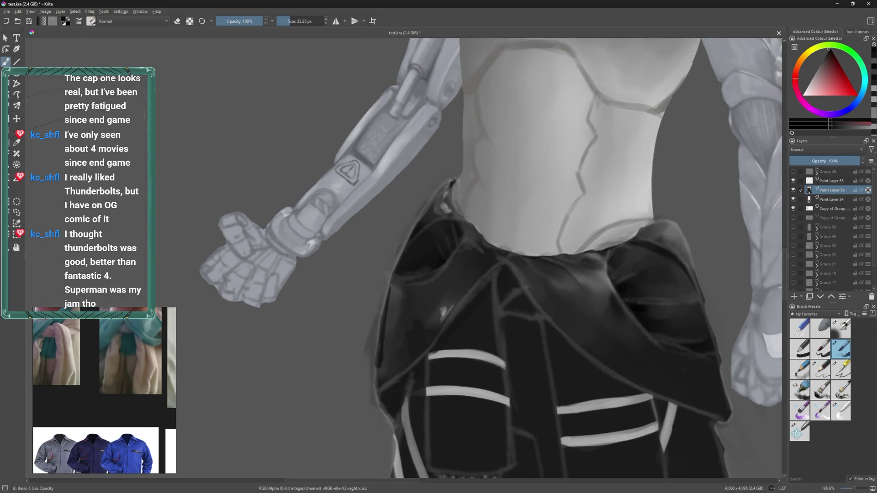
drag(400, 281, 400, 263)
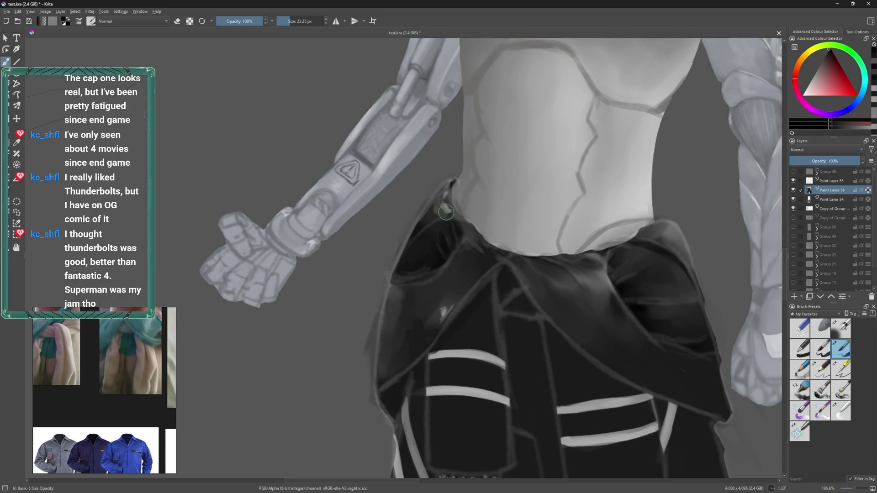
mouse_move(461, 234)
mouse_down()
mouse_move(462, 284)
mouse_move(452, 269)
mouse_up()
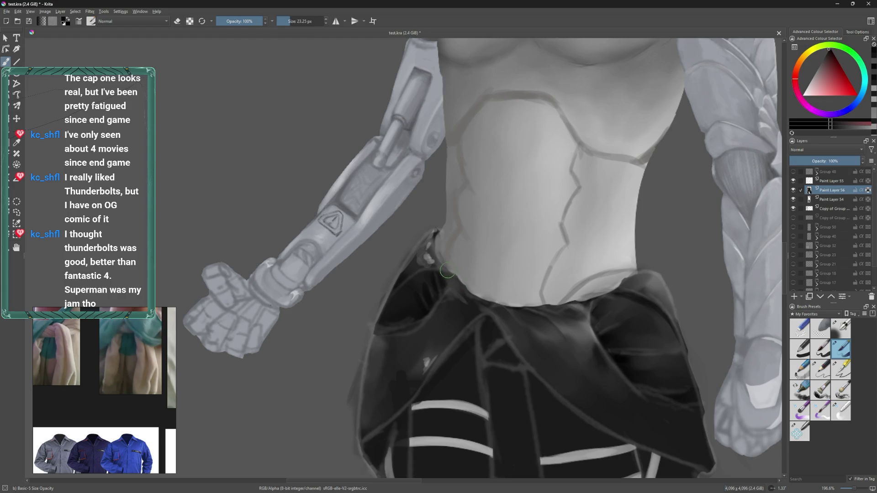
ctrl+click(447, 279)
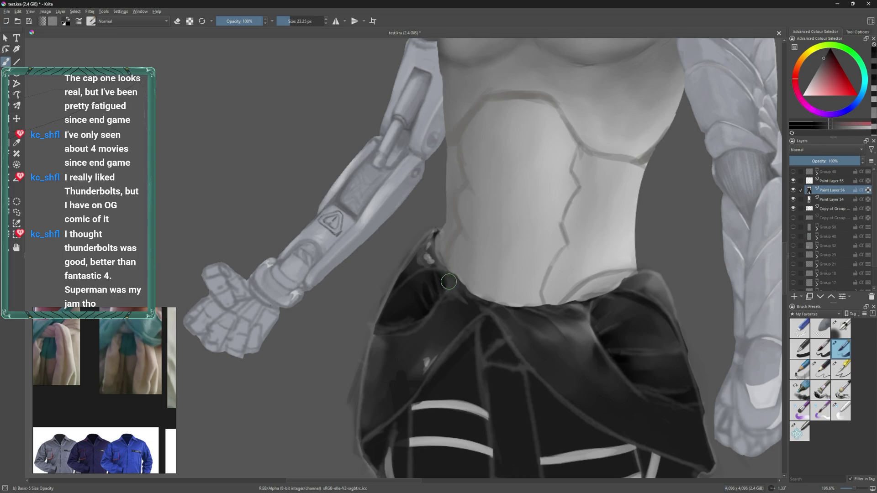
ctrl+click(437, 300)
ctrl+click(450, 276)
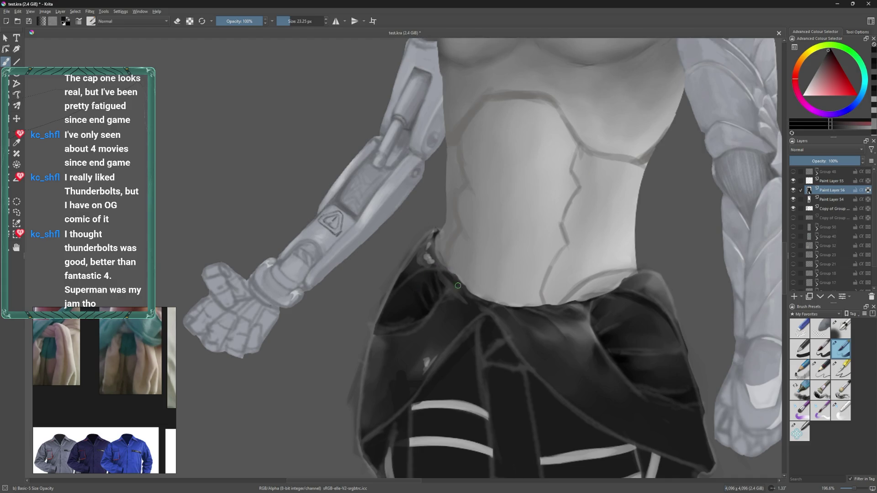
mouse_move(434, 256)
mouse_down()
mouse_move(434, 233)
mouse_move(419, 268)
mouse_up()
- Sample mid and lighter greys from the collar and enlarge the brush
ctrl+click(433, 246)
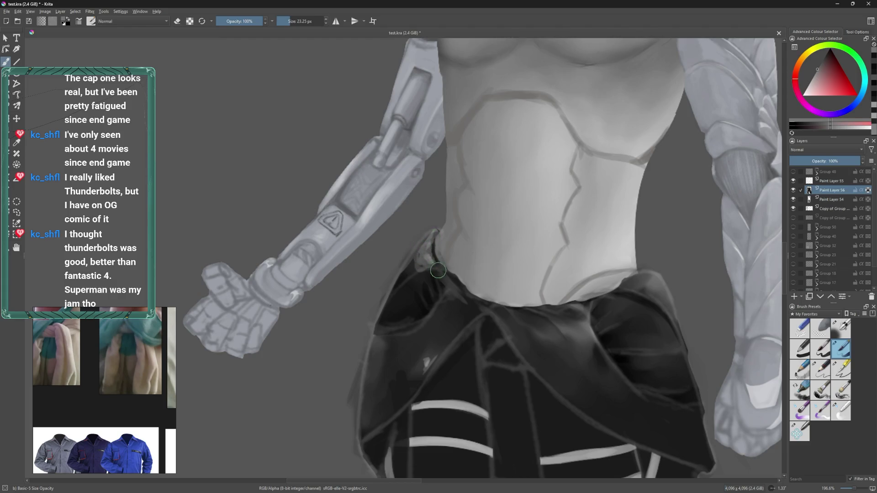
mouse_move(463, 300)
mouse_down()
mouse_move(450, 281)
mouse_move(447, 290)
mouse_up()
key(bracketright)
mouse_move(476, 259)
mouse_down()
mouse_move(489, 219)
mouse_move(449, 221)
mouse_up()
mouse_move(425, 284)
mouse_down()
mouse_move(464, 284)
mouse_move(400, 311)
mouse_move(457, 269)
mouse_up()
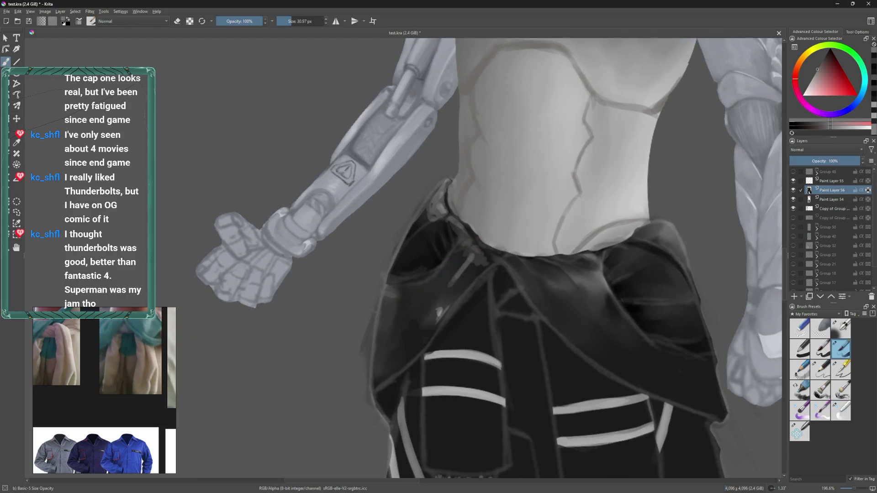
ctrl+click(417, 293)
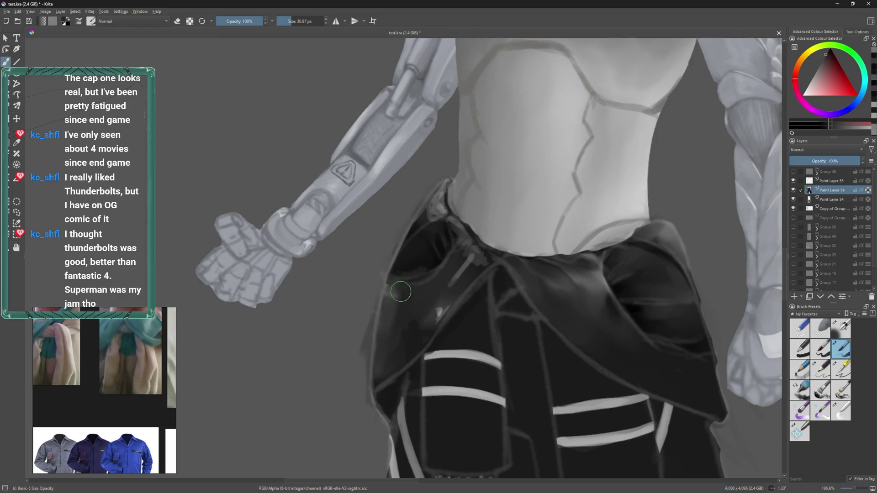
- Darken the collar's left edge with sampled dark grey, covering the earlier light strokes
ctrl+click(409, 270)
mouse_move(384, 332)
shift+mouse_down()
mouse_move(403, 332)
mouse_move(378, 326)
mouse_move(426, 284)
mouse_move(408, 265)
shift+mouse_up()
ctrl+click(436, 260)
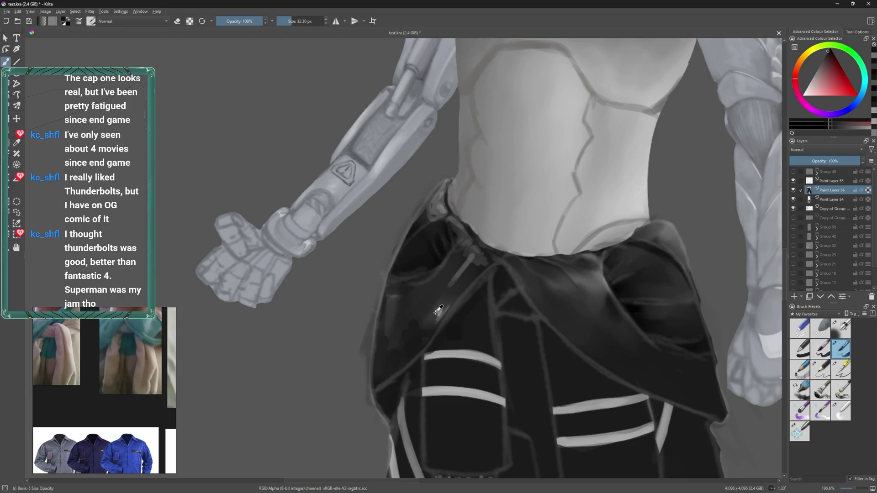
mouse_move(380, 290)
shift+mouse_down()
mouse_move(396, 291)
mouse_move(384, 306)
mouse_move(451, 264)
shift+mouse_up()
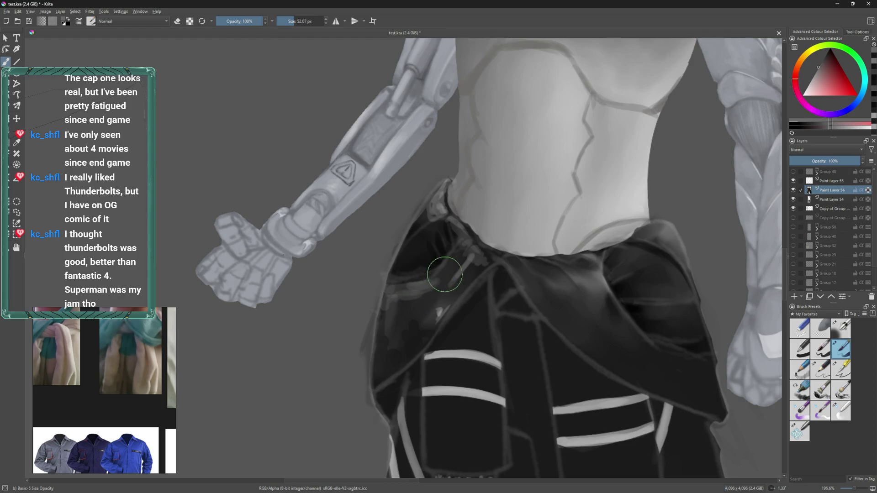
ctrl+click(461, 275)
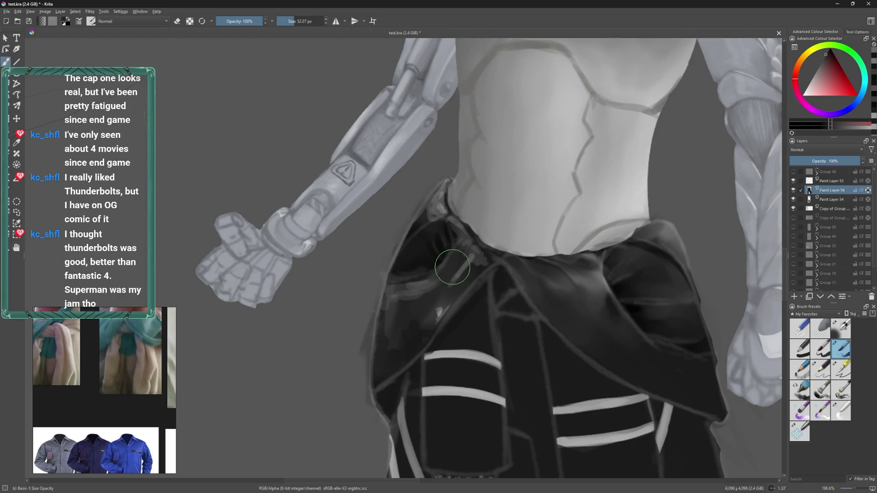
drag(438, 284, 403, 297)
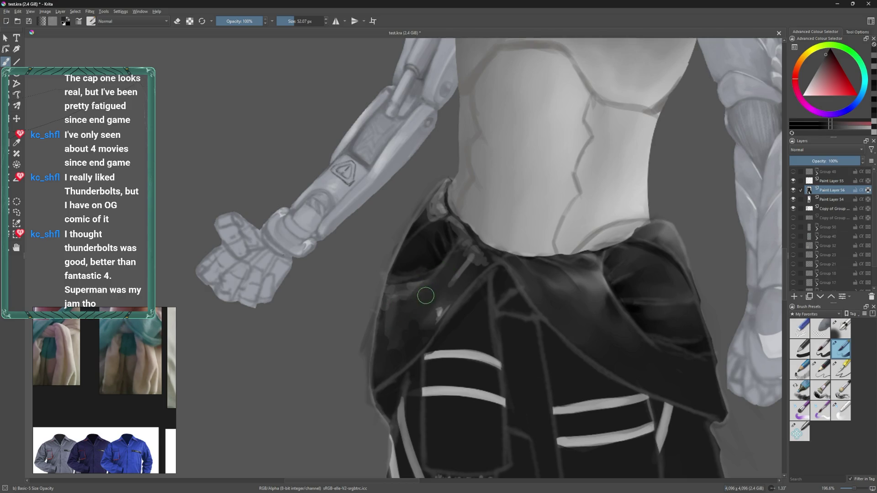
ctrl+click(409, 288)
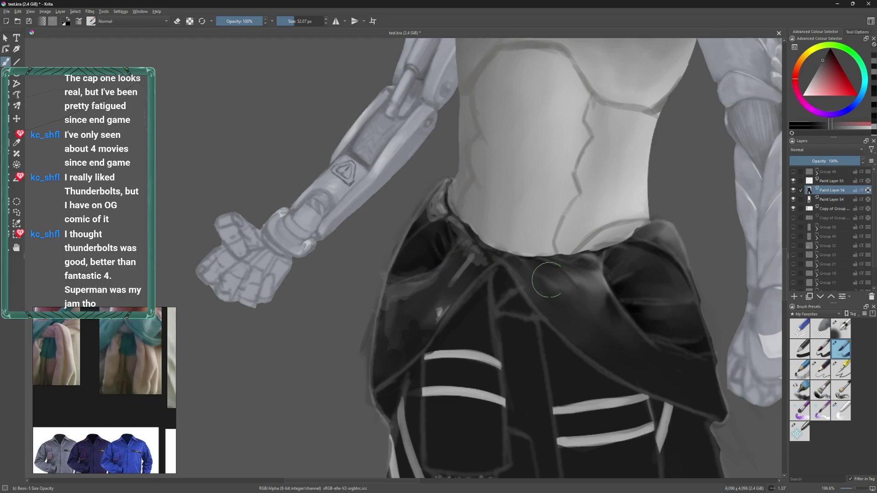
- Smooth the collar's dark shading with the Blender Basic brush at varying sizes
click(835, 415)
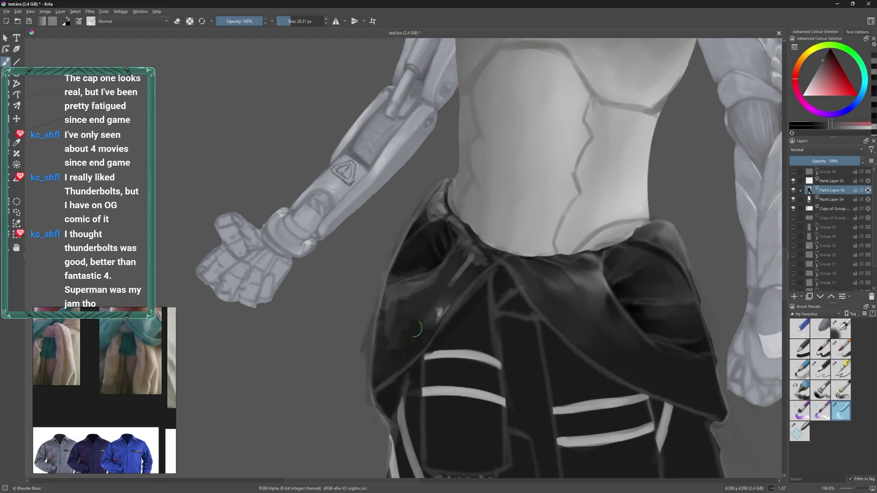
key(bracketleft)
drag(421, 289, 390, 339)
key(bracketright)
mouse_move(411, 333)
mouse_down()
mouse_move(461, 265)
mouse_move(448, 276)
mouse_move(460, 285)
mouse_move(474, 246)
mouse_move(421, 212)
mouse_move(415, 233)
mouse_move(431, 226)
mouse_move(403, 244)
mouse_move(392, 269)
mouse_up()
key(bracketleft)
key(bracketleft)
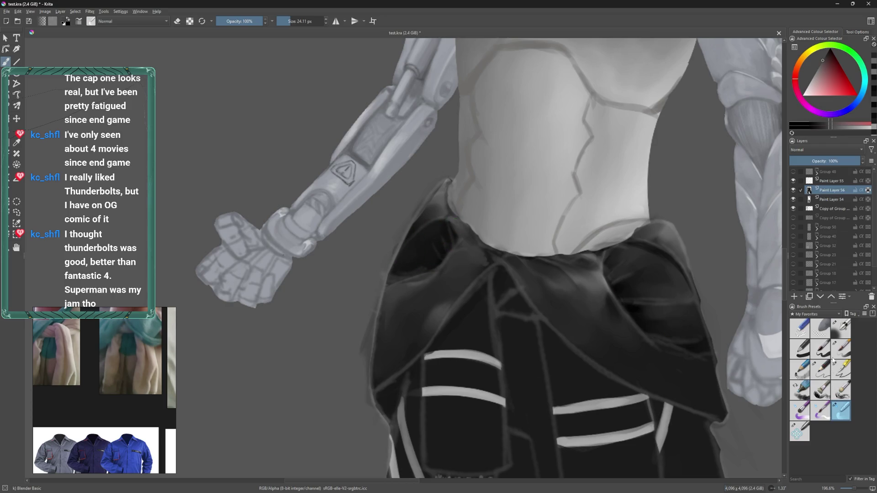
click(842, 348)
- Shrink the Basic-5 brush and paint darker shading inside the waistband fold on the left hip
mouse_move(439, 235)
mouse_down()
mouse_move(427, 292)
mouse_move(446, 270)
mouse_move(433, 270)
mouse_move(446, 263)
mouse_move(443, 250)
mouse_up()
key(bracketleft)
key(bracketleft)
key(bracketleft)
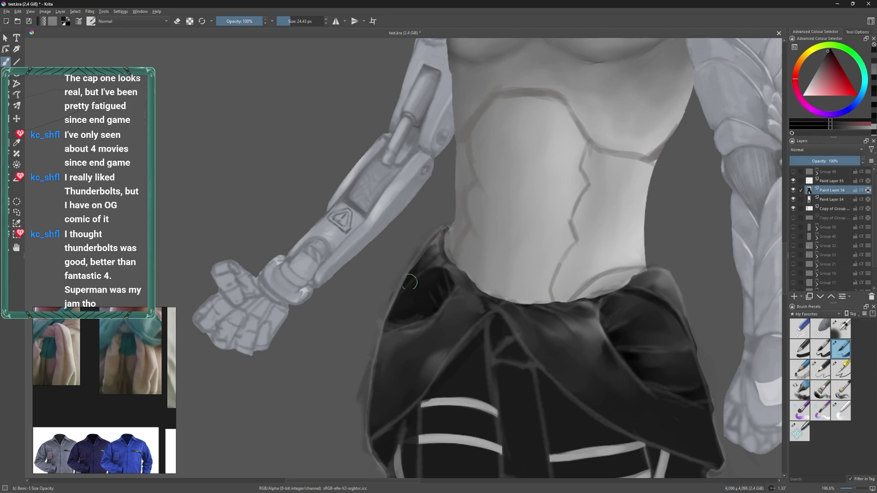
drag(431, 263, 438, 236)
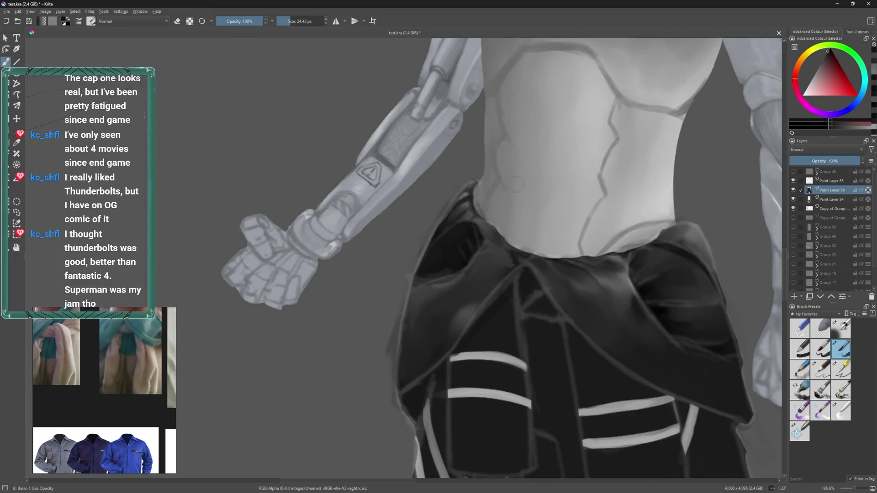
drag(533, 213, 560, 192)
drag(496, 273, 452, 245)
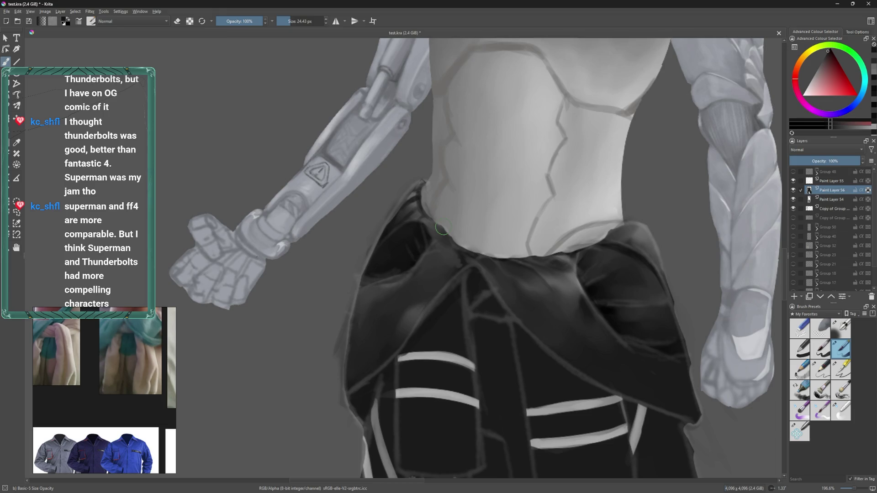
- Move to the figure's right hip, sample several waistband greys, and shrink the brush for finer strokes
drag(361, 211, 371, 241)
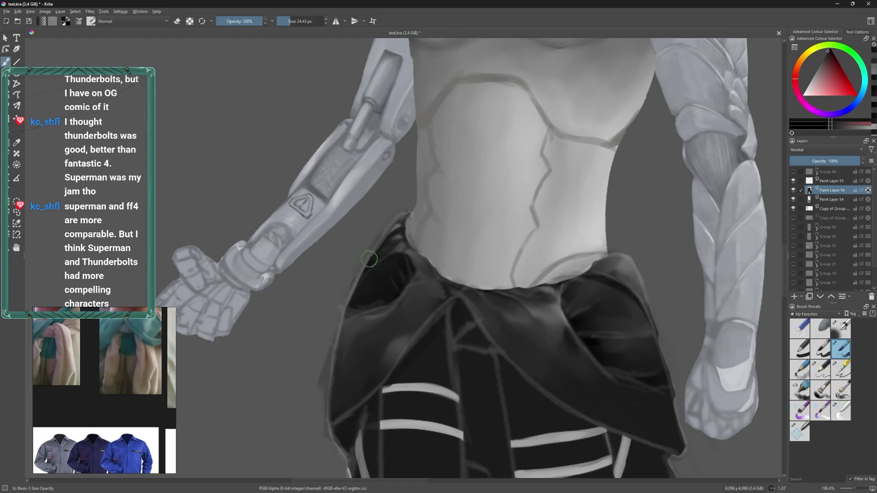
mouse_move(393, 222)
mouse_down()
mouse_move(394, 252)
mouse_move(406, 225)
mouse_up()
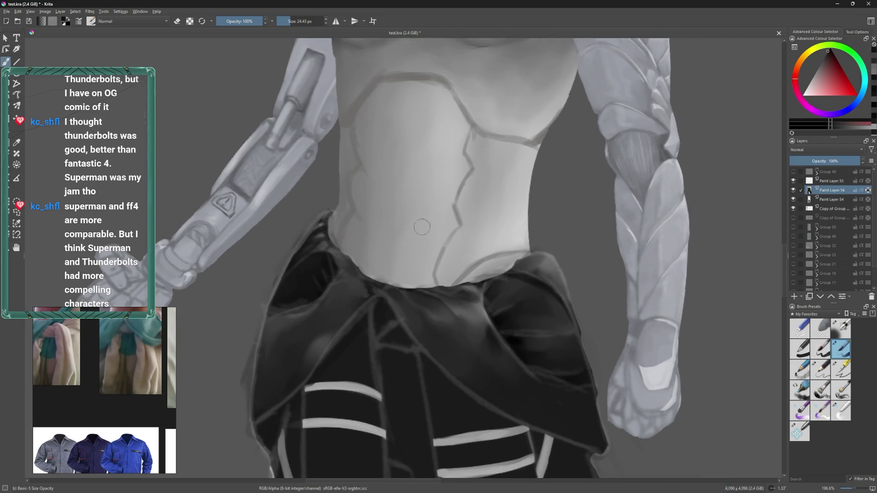
ctrl+click(494, 284)
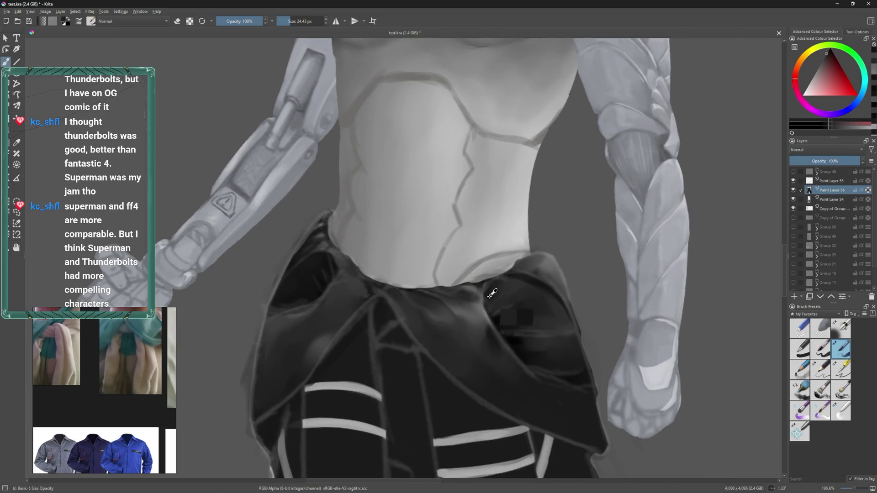
mouse_move(526, 260)
mouse_down()
mouse_move(493, 251)
mouse_move(497, 258)
mouse_up()
ctrl+click(503, 256)
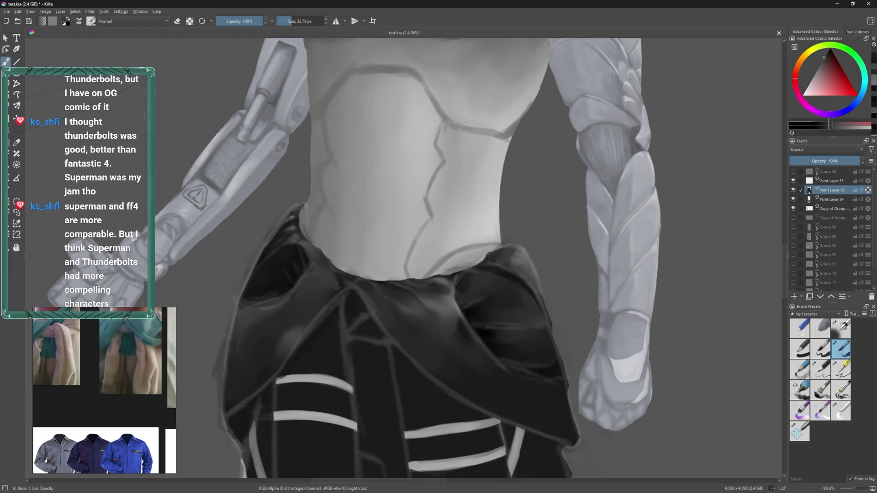
ctrl+click(505, 254)
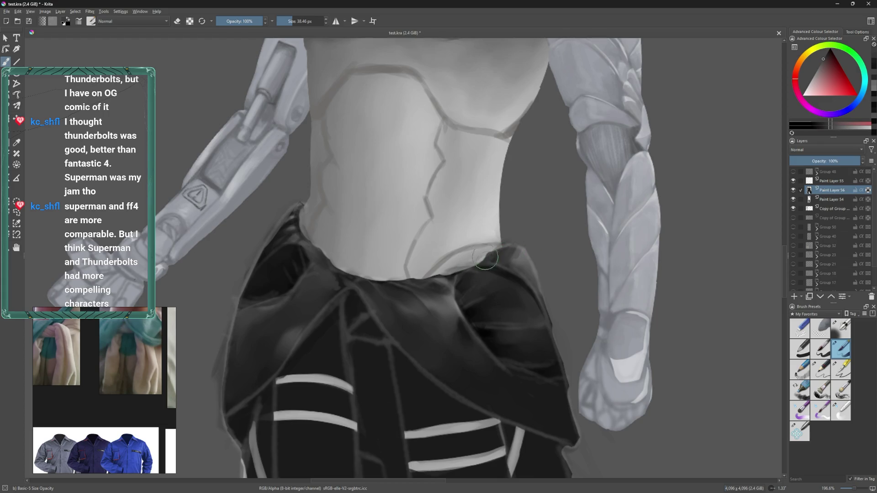
ctrl+click(526, 286)
mouse_move(461, 255)
mouse_down()
mouse_move(442, 279)
mouse_move(408, 287)
mouse_up()
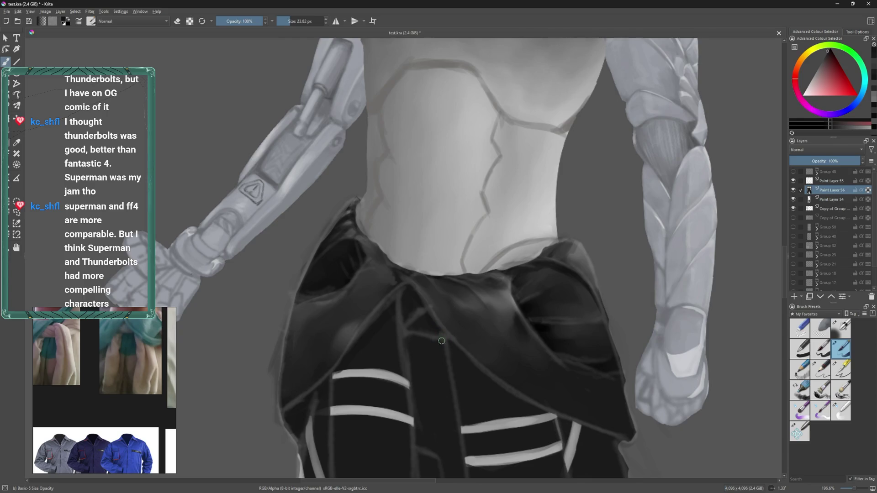
scroll(439, 341, down, 3)
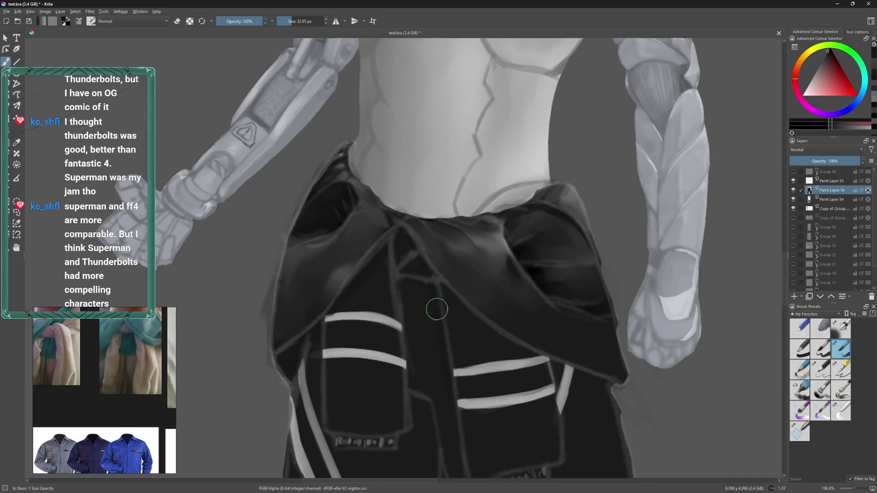
- Sample the dark cloth colour and shade the pants below the left pocket flap
key(bracketright)
scroll(442, 341, down, 3)
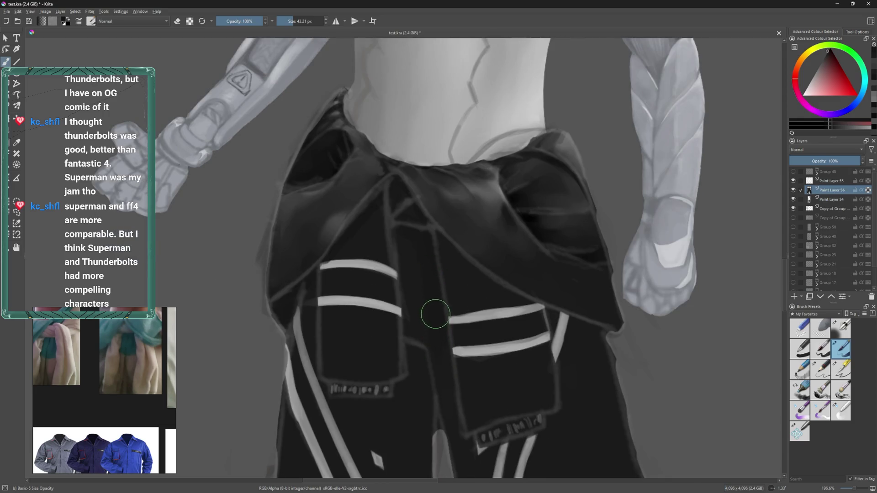
scroll(427, 290, up, 2)
drag(426, 290, 396, 256)
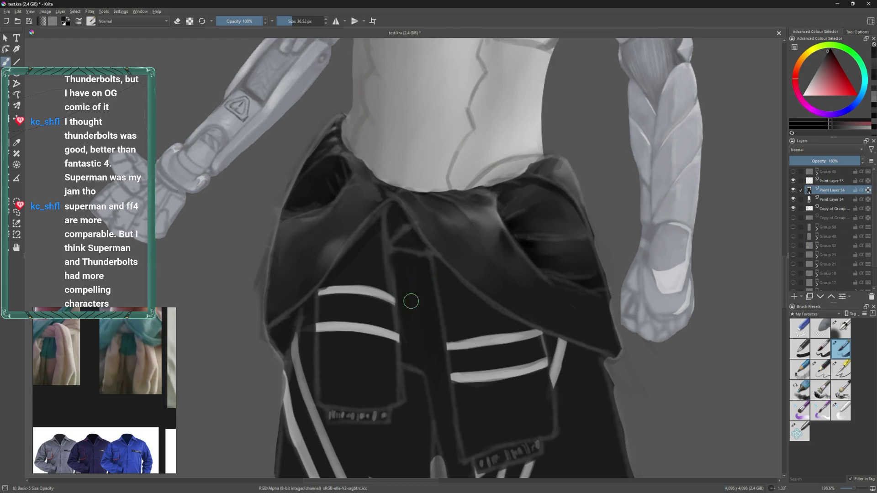
scroll(416, 315, down, 4)
scroll(417, 314, up, 3)
ctrl+click(507, 203)
mouse_move(400, 313)
mouse_down()
mouse_move(408, 329)
mouse_move(402, 346)
mouse_up()
- Extend the dark shading down between the legs and under the pants tag
scroll(396, 338, down, 2)
scroll(397, 329, down, 2)
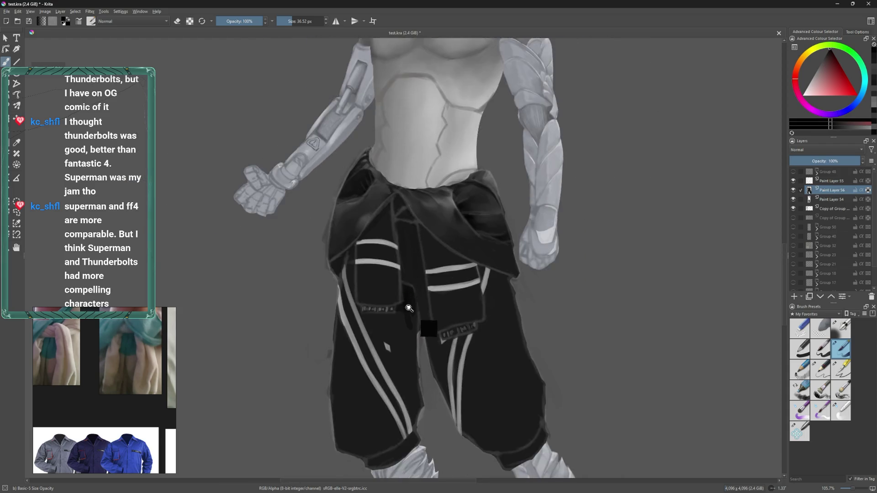
scroll(401, 311, up, 3)
drag(410, 307, 402, 402)
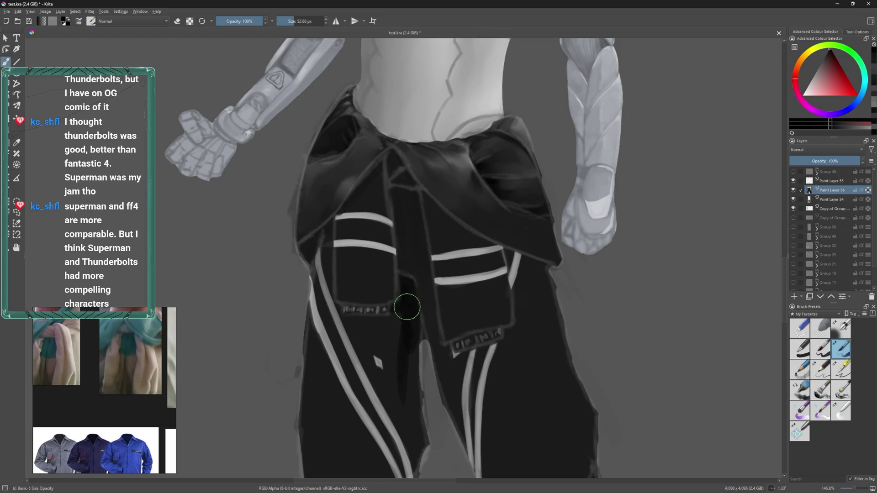
drag(409, 305, 409, 281)
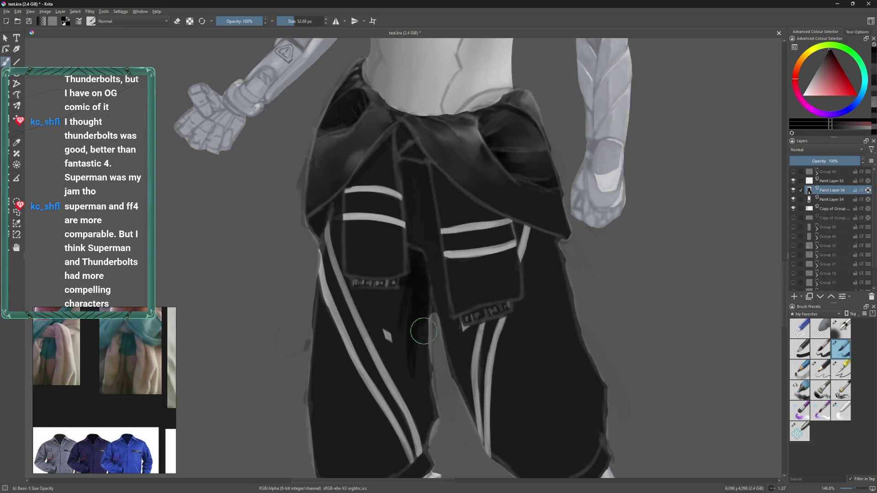
mouse_move(352, 298)
mouse_down()
mouse_move(389, 297)
mouse_move(396, 326)
mouse_up()
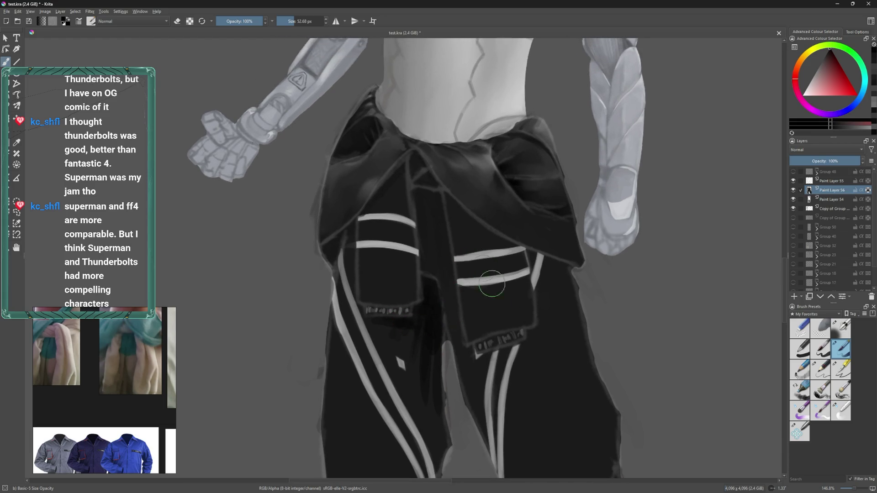
- Return to Basic-5 Size Opacity with a larger brush and darken the gap between the pocket flaps
click(821, 412)
click(841, 411)
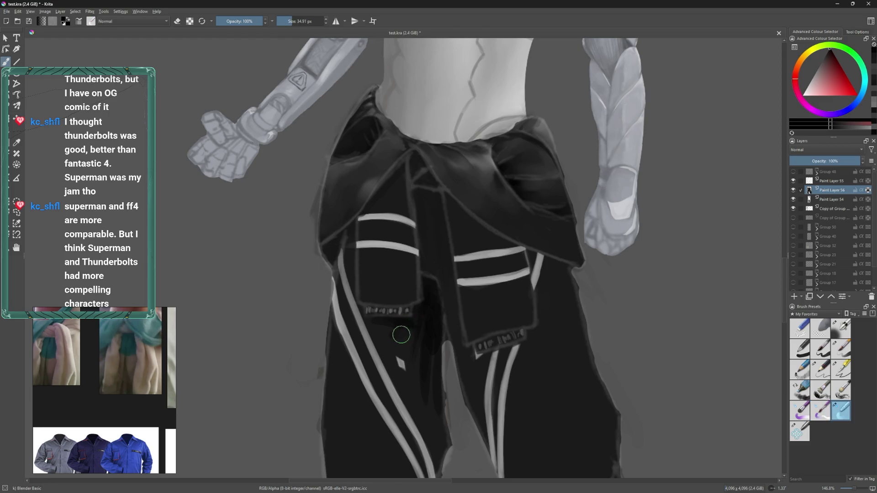
key(bracketleft)
key(bracketleft)
key(bracketright)
key(bracketright)
key(bracketleft)
scroll(442, 302, up, 2)
key(bracketright)
drag(440, 255, 444, 304)
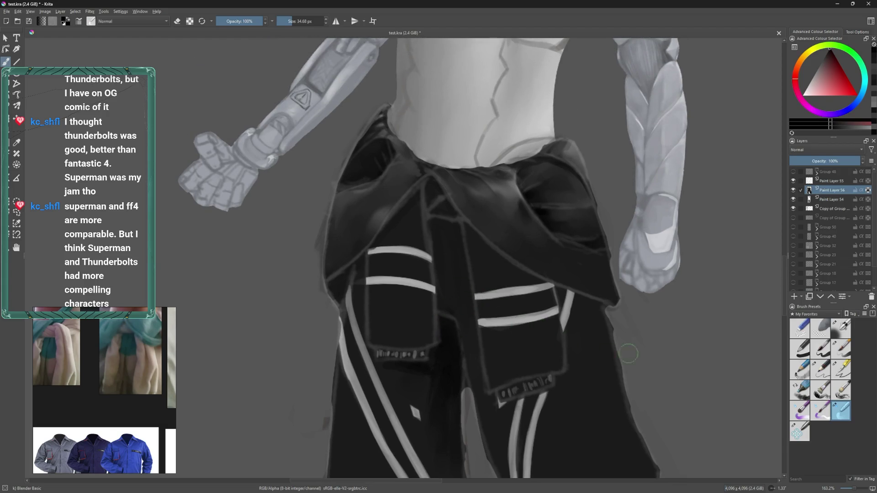
click(842, 348)
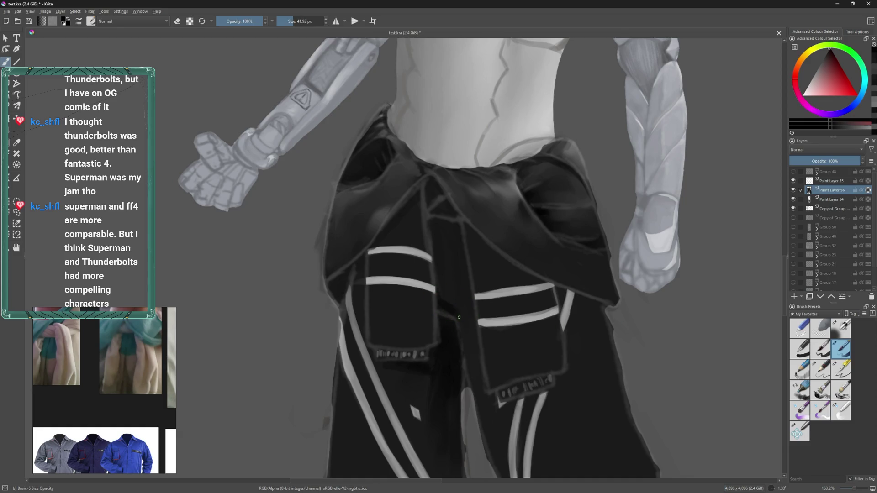
drag(444, 295, 464, 299)
scroll(468, 319, down, 1)
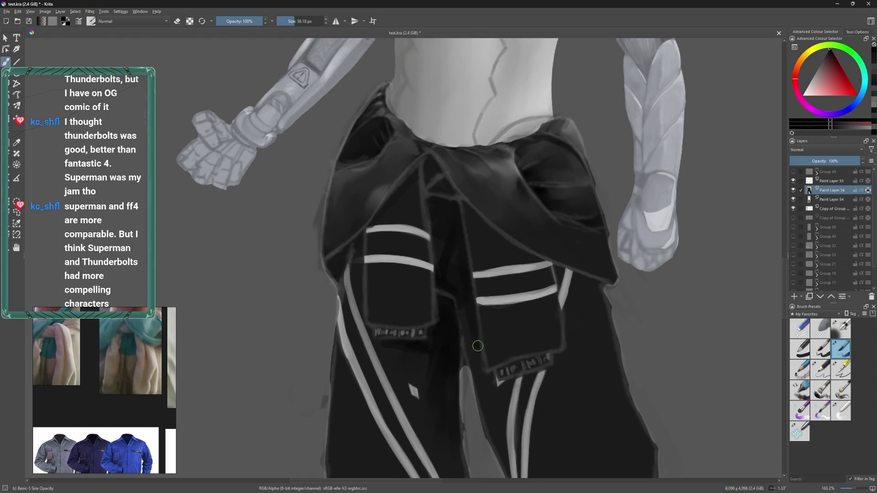
scroll(478, 324, down, 3)
drag(475, 311, 457, 263)
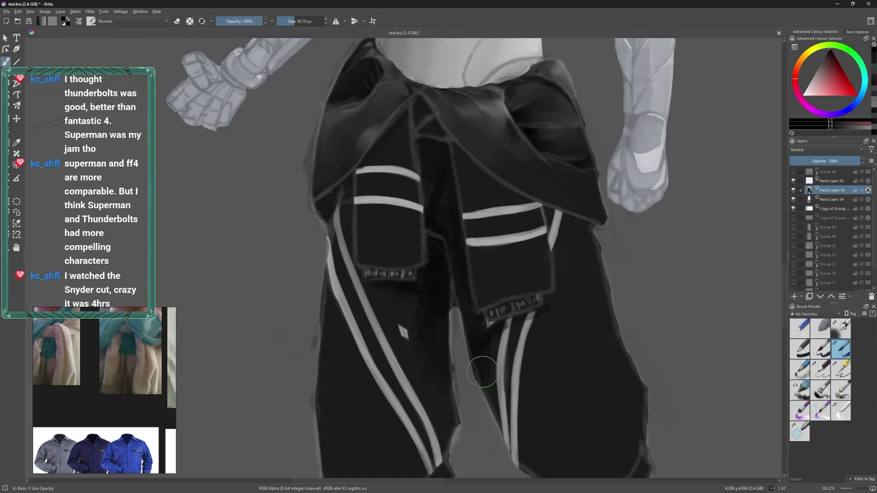
- Switch to the Blender Basic brush and size it to about 33.52 px
drag(467, 312, 464, 296)
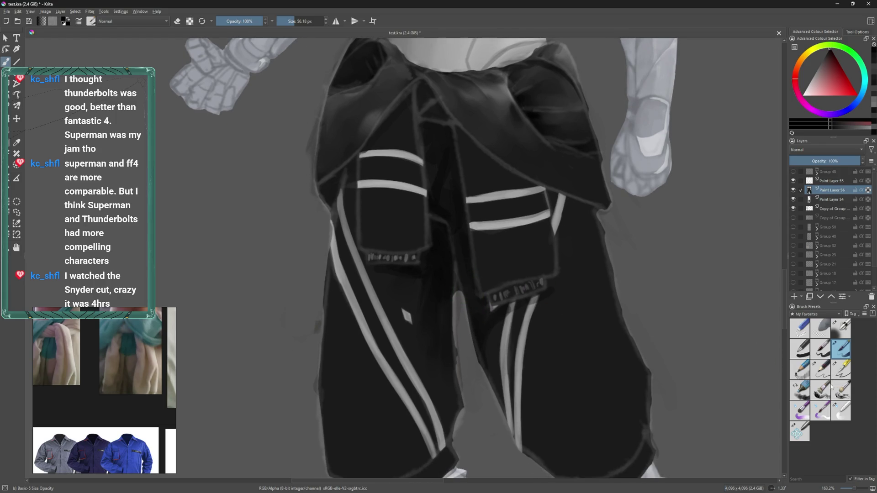
click(841, 411)
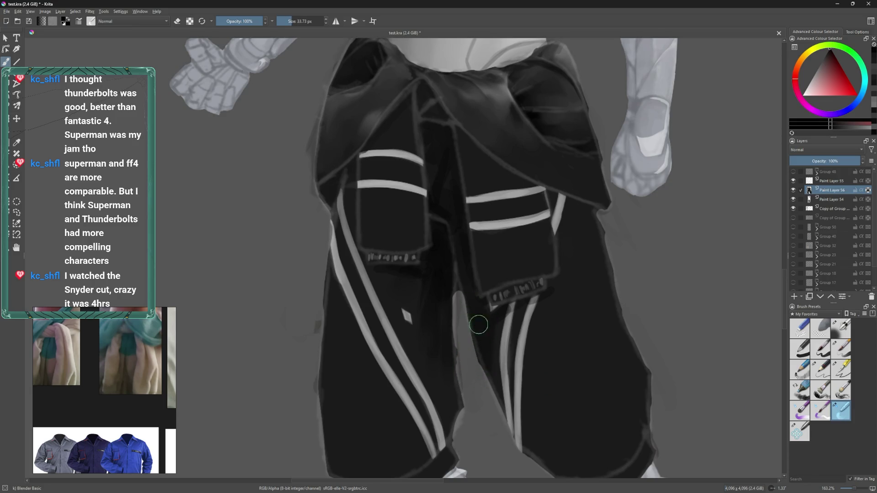
mouse_move(458, 262)
mouse_down()
mouse_move(463, 307)
mouse_move(494, 355)
mouse_up()
scroll(472, 270, down, 2)
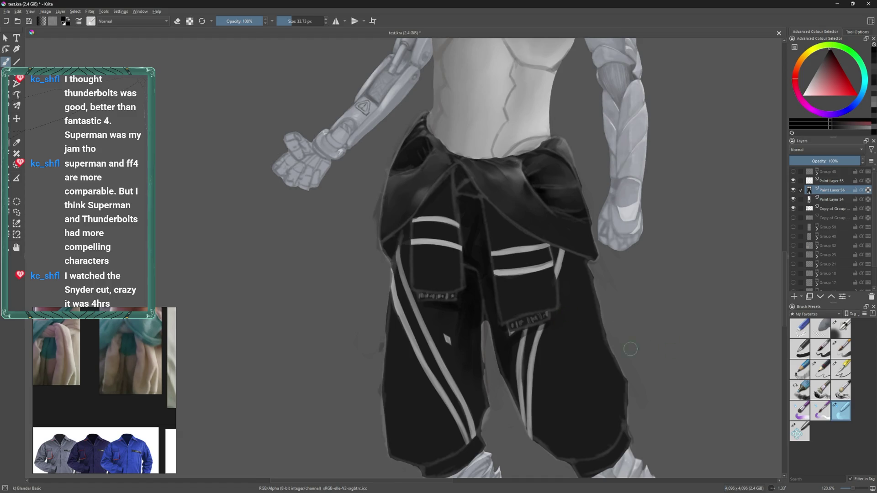
scroll(542, 364, up, 3)
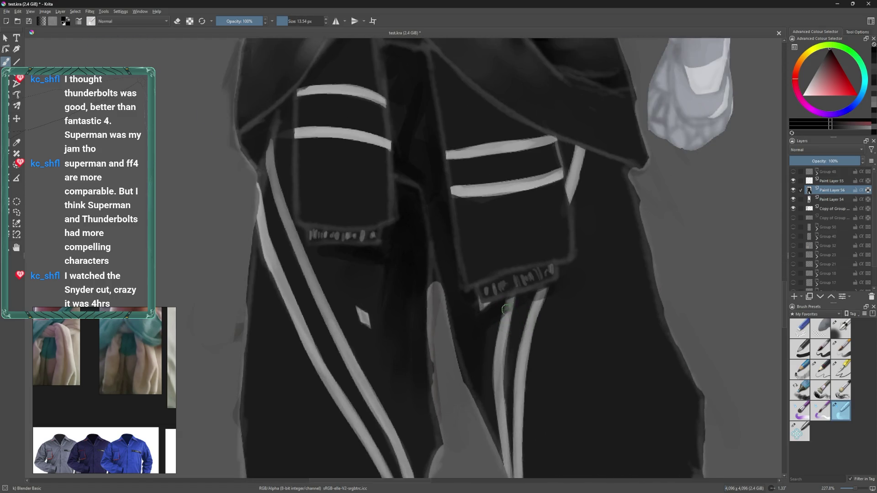
key(bracketleft)
scroll(495, 301, down, 3)
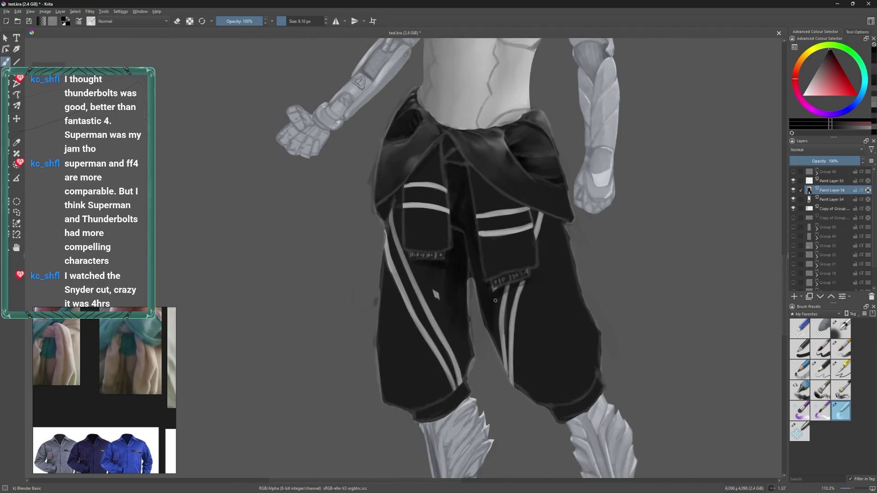
key(bracketright)
key(bracketright)
key(bracketright)
scroll(486, 227, up, 3)
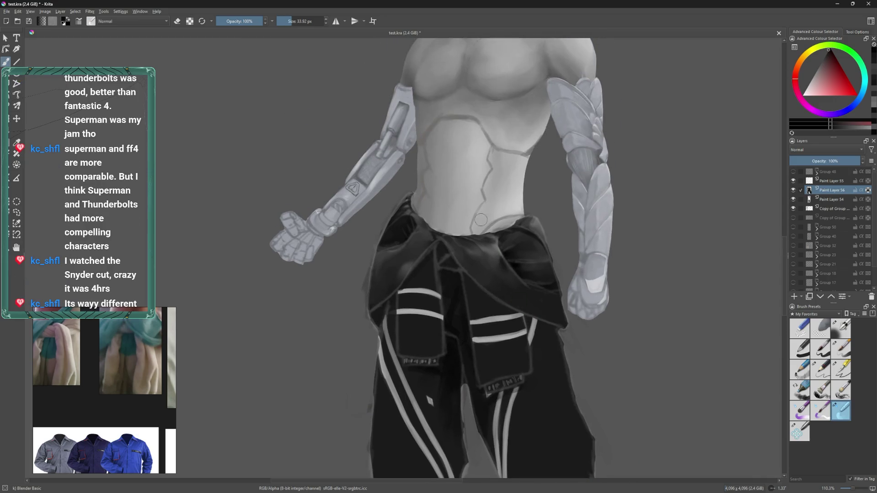
- Dab light grey from the stripe onto the jacket flap and blend it into the dark cloth
scroll(471, 276, up, 3)
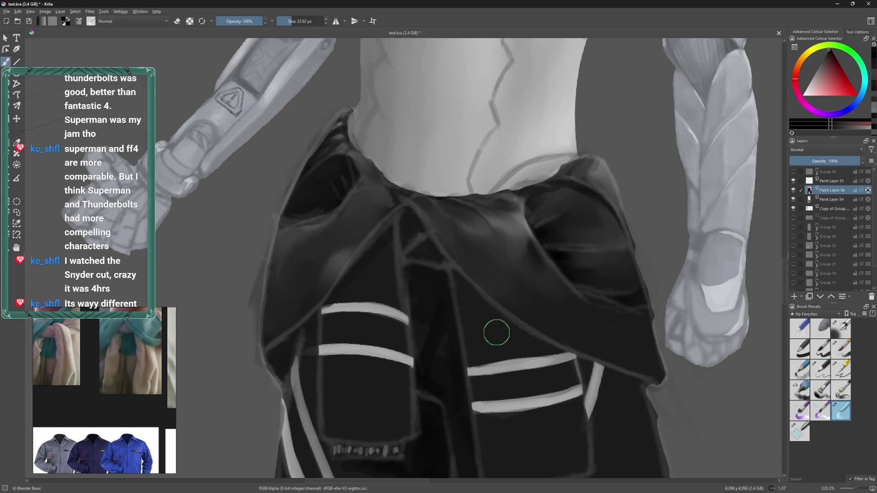
click(841, 349)
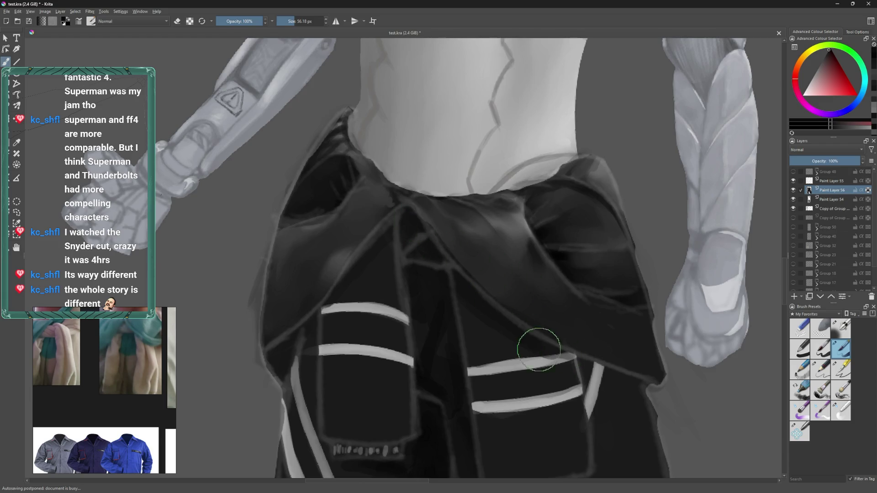
drag(516, 291, 495, 239)
key(bracketleft)
key(bracketleft)
scroll(493, 270, down, 1)
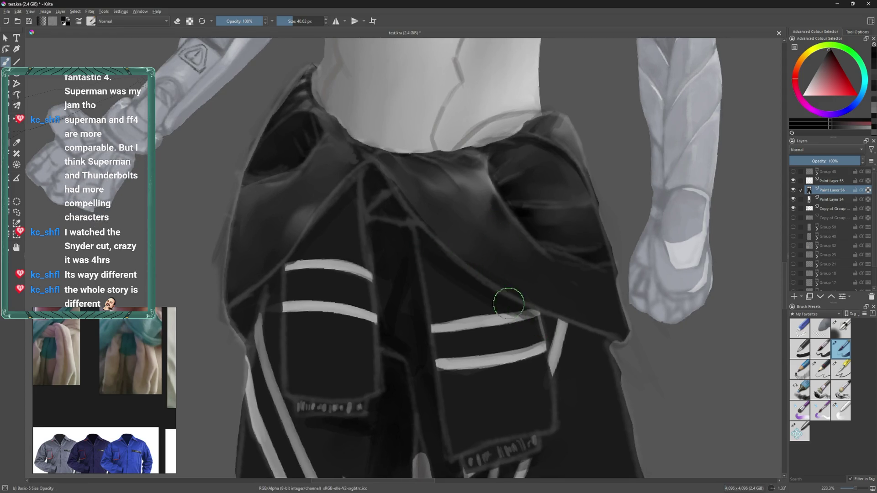
drag(517, 283, 500, 266)
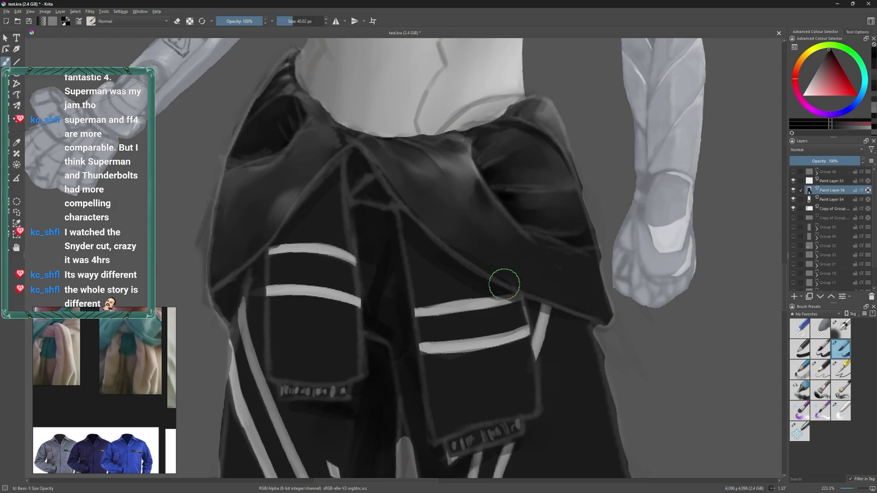
drag(504, 284, 457, 261)
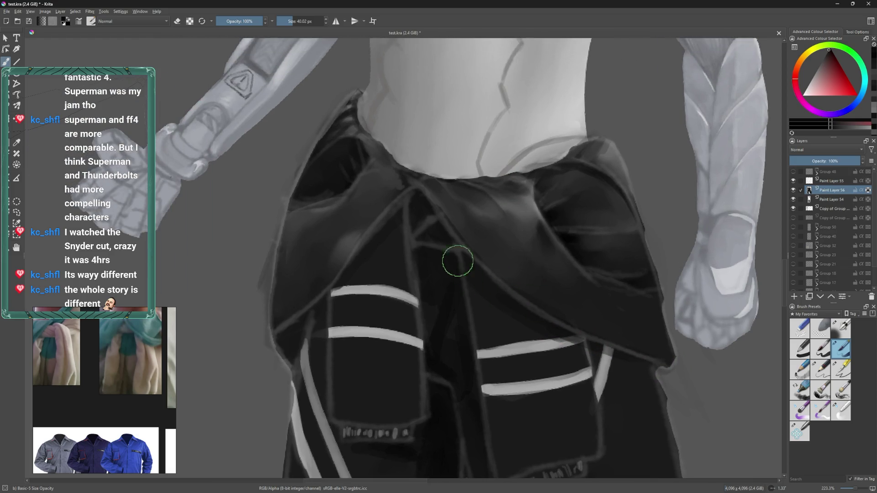
ctrl+click(525, 338)
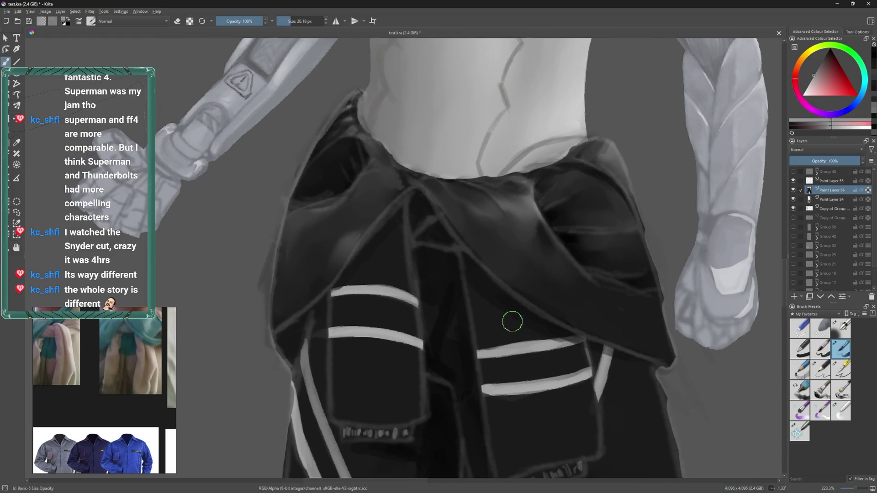
click(416, 213)
drag(418, 214, 435, 234)
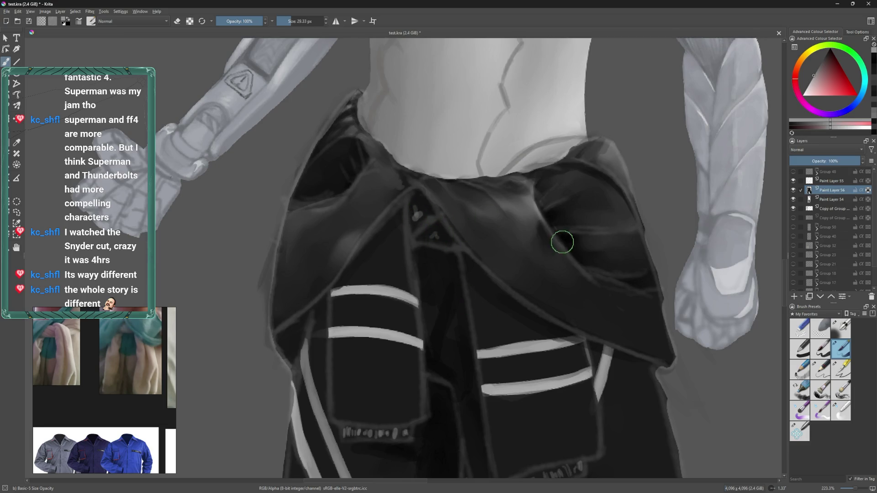
click(841, 411)
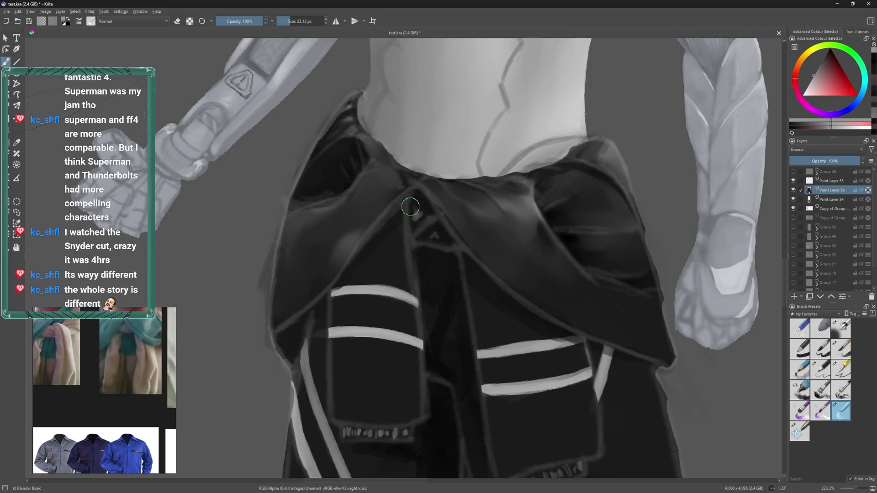
drag(410, 207, 431, 234)
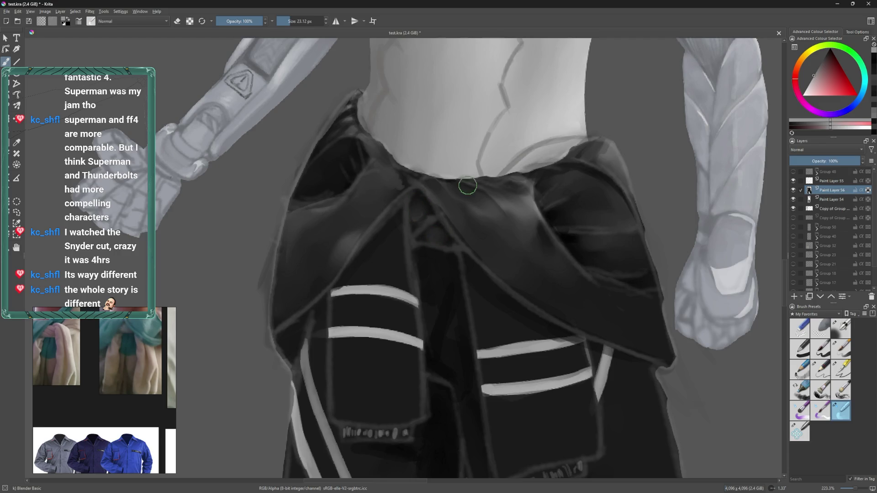
- Pick a near-black from the cloth and darken the jacket knot
click(846, 356)
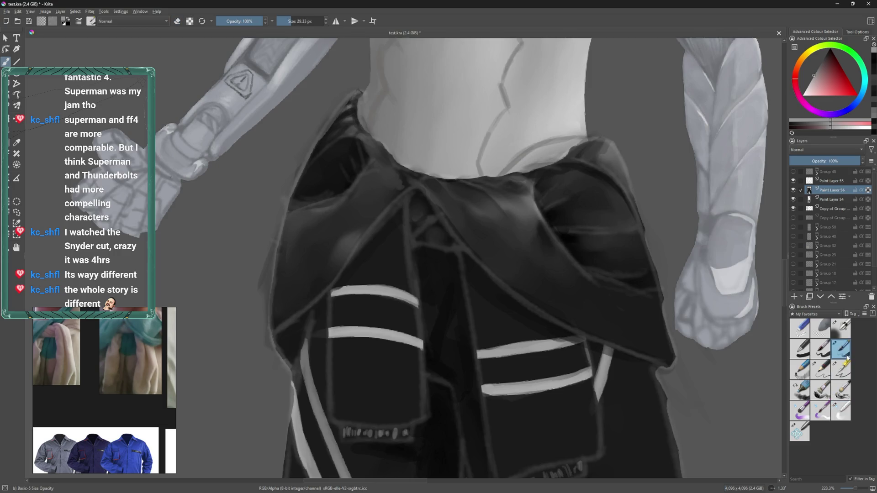
key(bracketleft)
ctrl+click(332, 347)
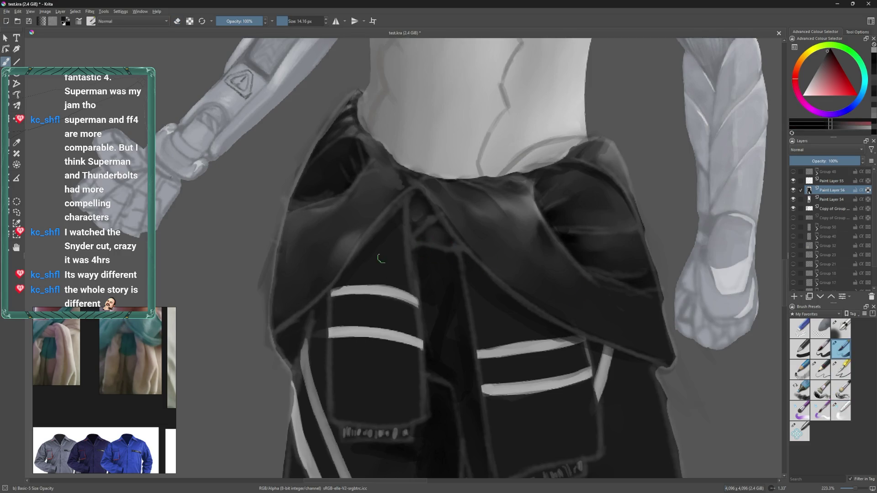
key(bracketright)
drag(414, 228, 417, 199)
scroll(445, 295, up, 2)
scroll(509, 236, down, 2)
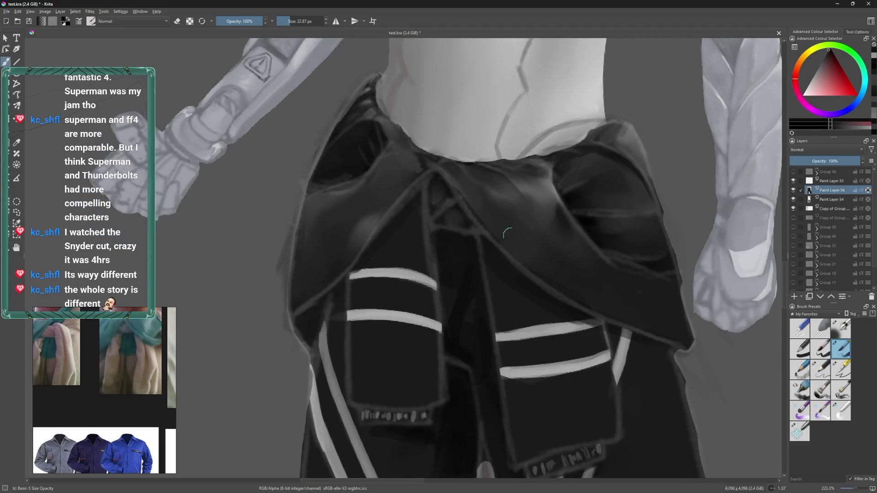
- With Basic-5 Size Opacity at 22.87 px, paint dark shading across the waist cloth
click(840, 420)
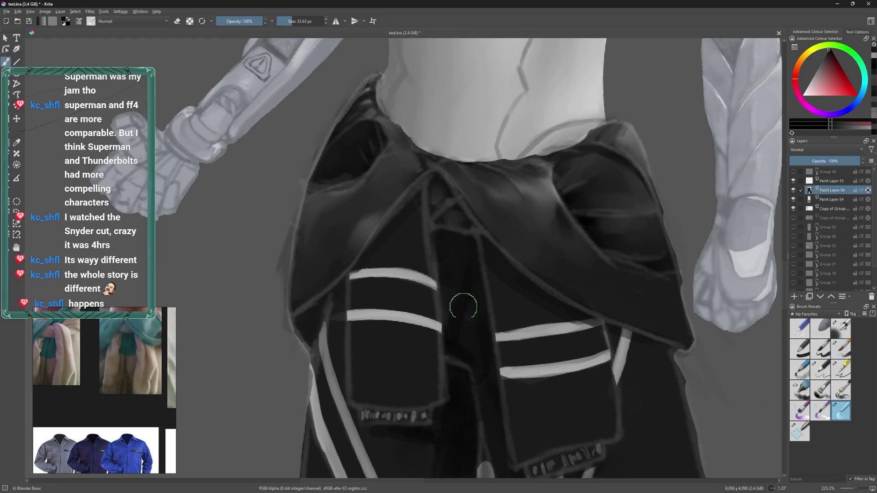
key(bracketleft)
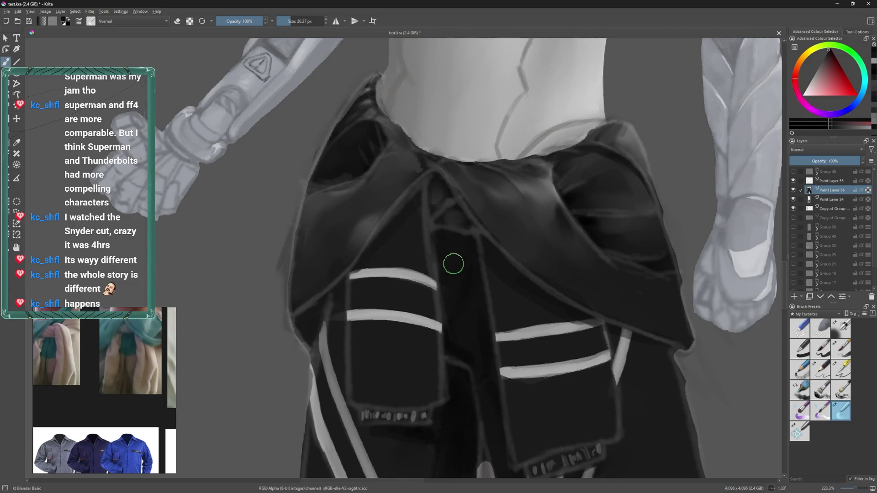
scroll(479, 267, up, 1)
key(bracketleft)
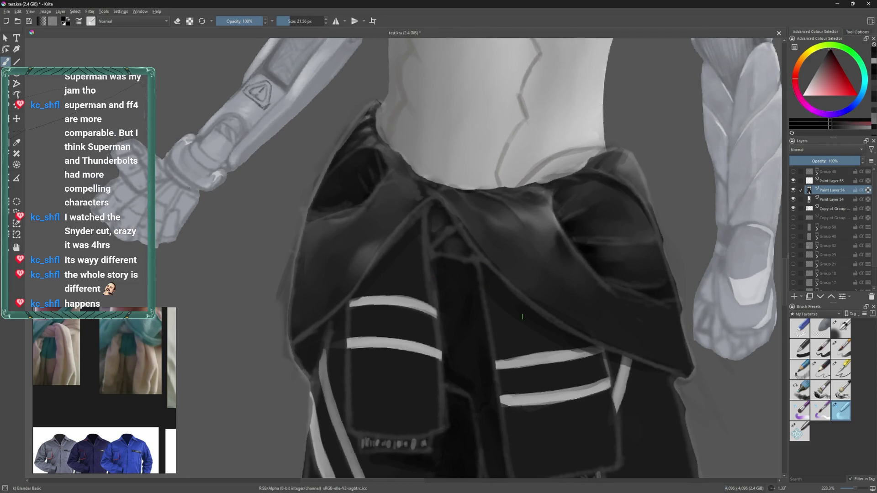
click(840, 359)
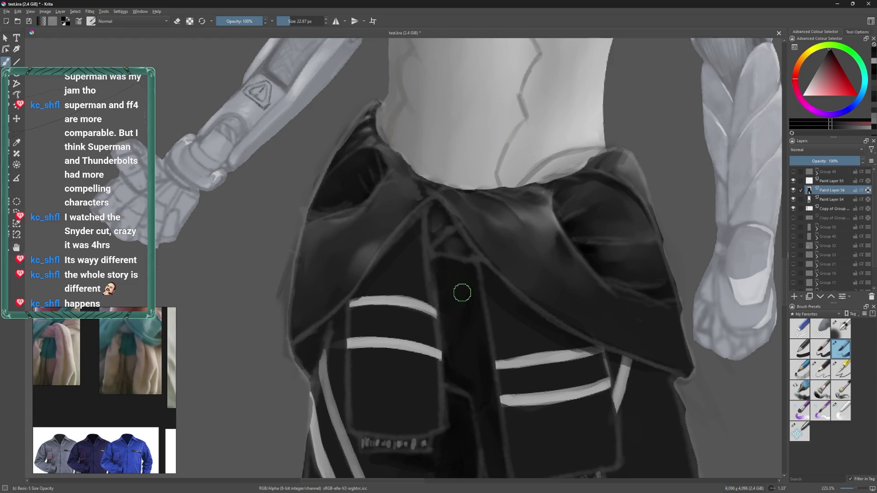
drag(462, 293, 478, 345)
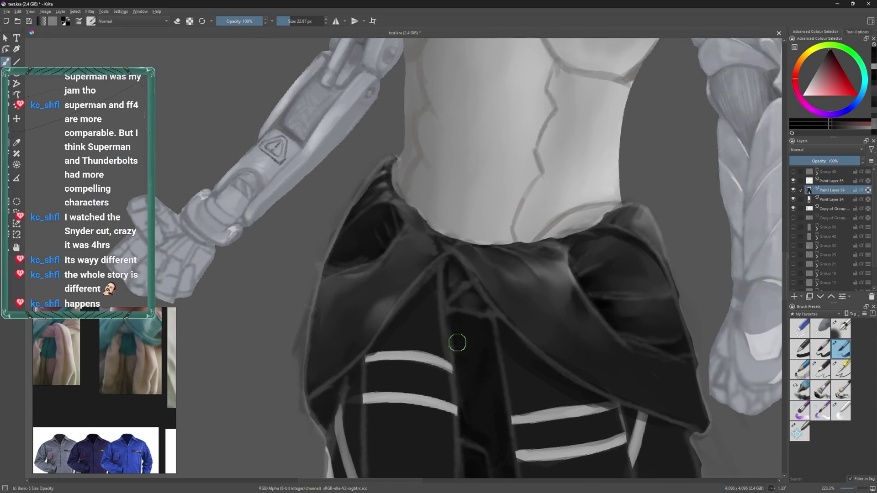
drag(459, 349, 457, 306)
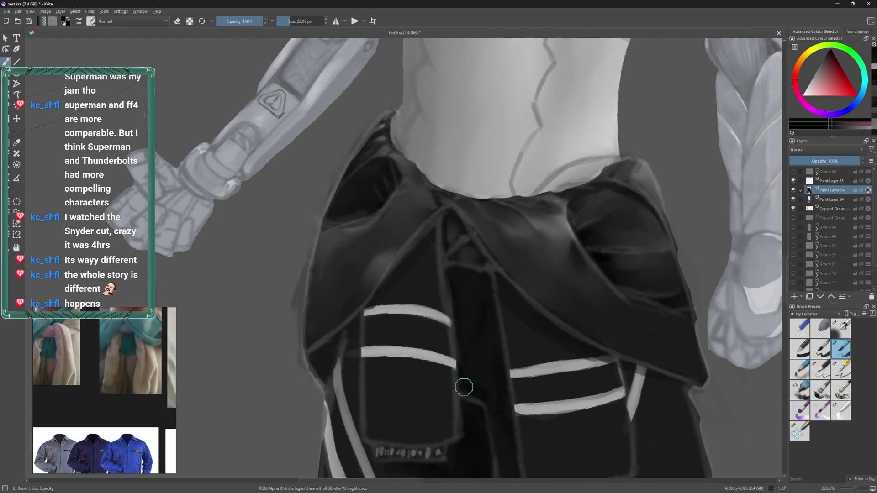
drag(466, 412, 466, 300)
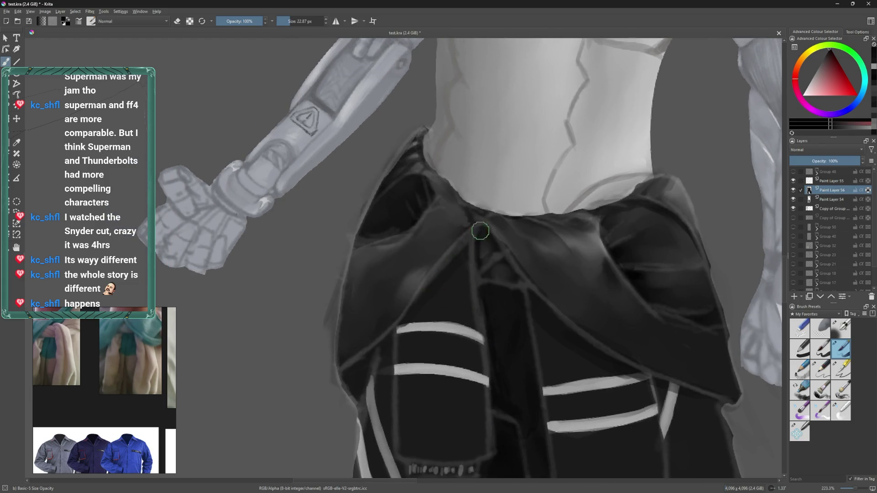
scroll(473, 249, down, 3)
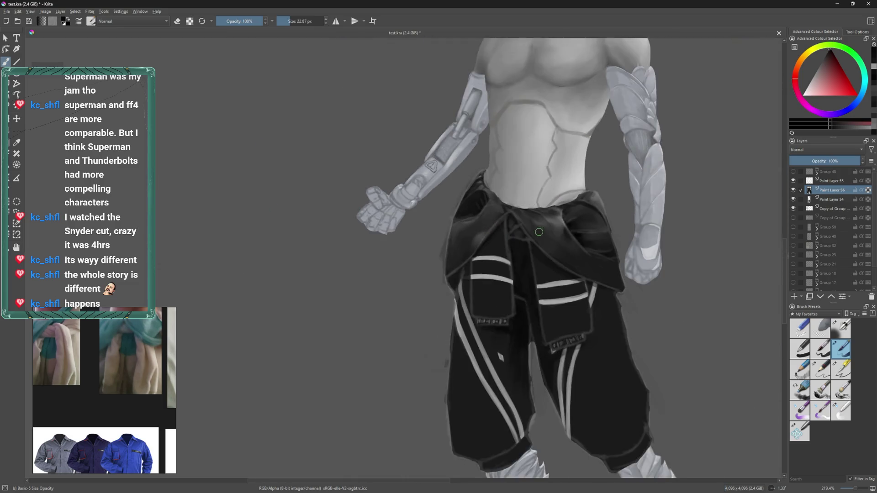
- Paint dark over the thin inner-leg stripe, comparing the result with undo and redo
drag(456, 365, 456, 270)
key(])
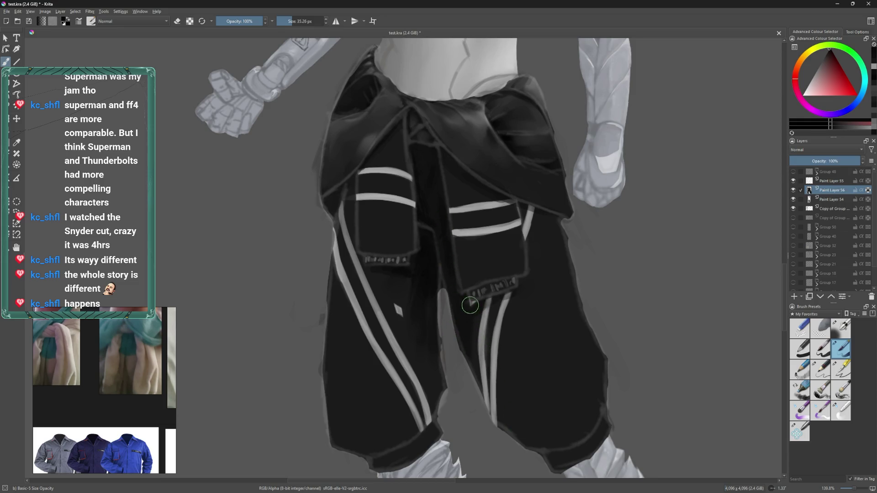
drag(478, 348, 510, 431)
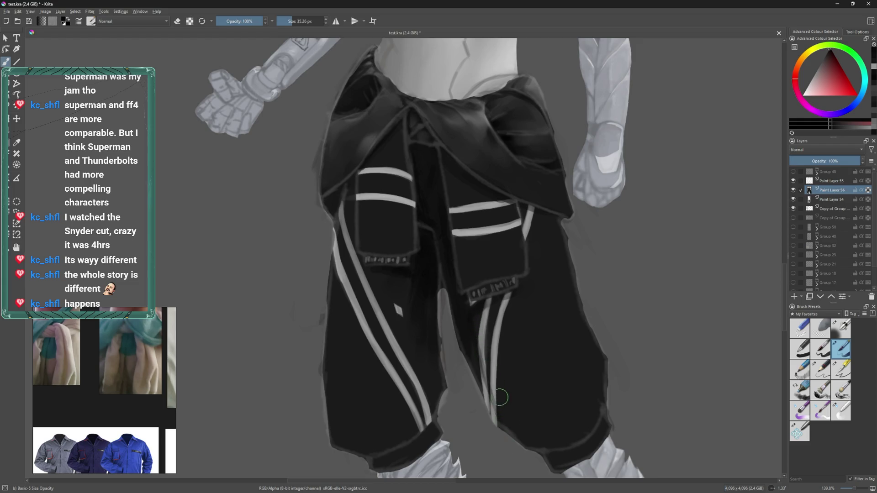
key(ctrl+z)
drag(475, 342, 496, 416)
key(ctrl+z)
key(ctrl+shift+z)
key(ctrl+z)
key(ctrl+shift+z)
key(ctrl+shift+z)
key(ctrl+z)
key(ctrl+shift+z)
key(ctrl+z)
drag(478, 349, 488, 384)
key(ctrl+z)
key(ctrl+shift+z)
- Try the blending and dry-brushing presets, then settle back on Basic-5 Size Opacity
scroll(489, 308, up, 1)
key(/)
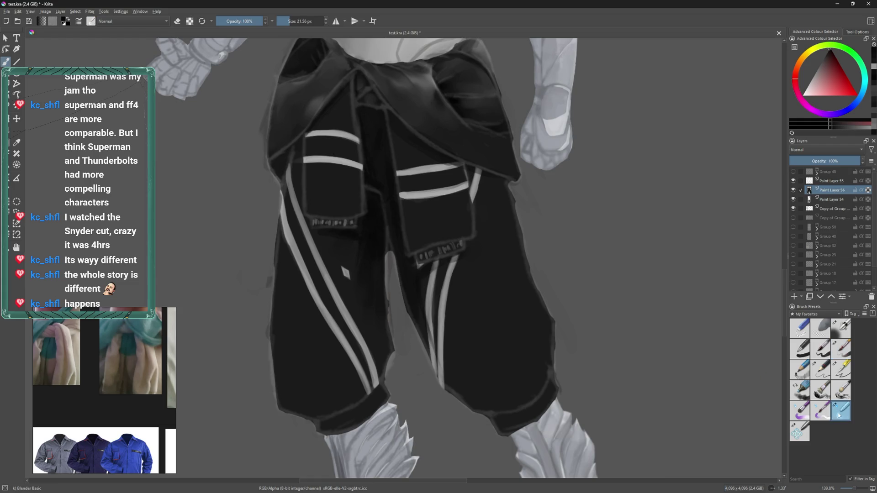
scroll(405, 334, up, 1)
scroll(405, 334, up, 3)
key([)
key([)
key([)
key(bracketleft)
key(bracketleft)
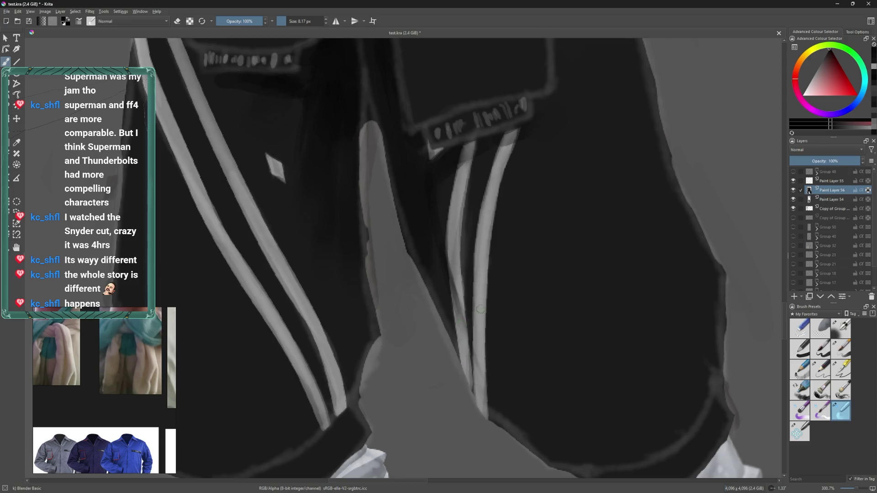
scroll(471, 315, down, 2)
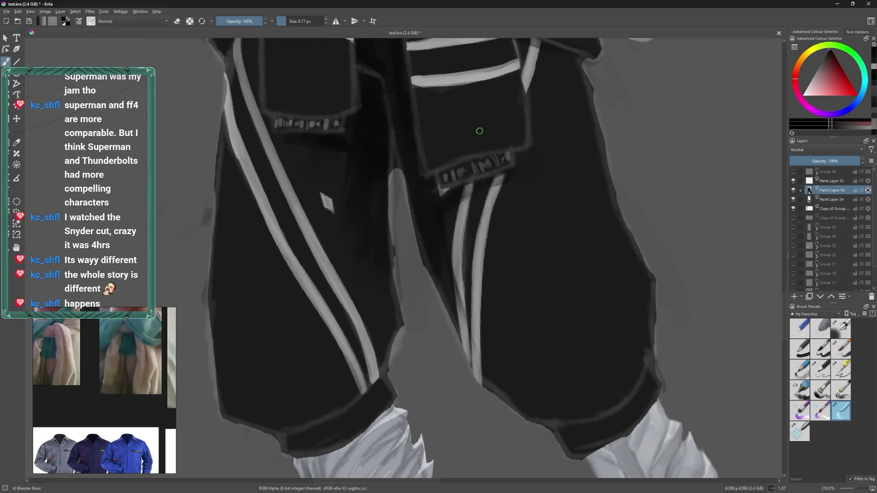
drag(500, 248, 516, 281)
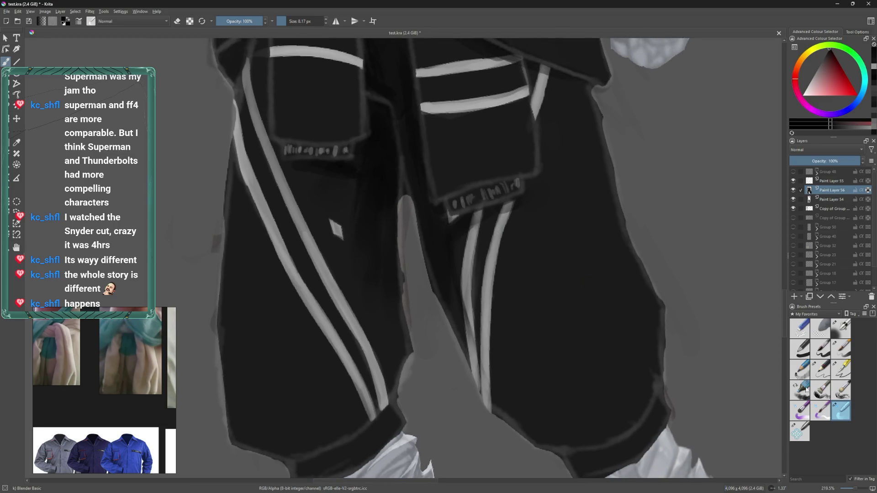
click(840, 394)
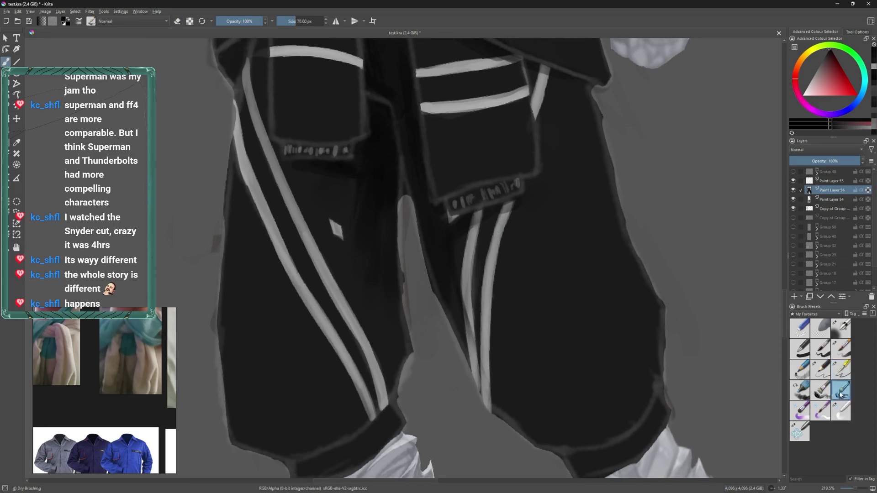
click(841, 349)
- Repaint the grey leg stripe and taper its end into the cuff
drag(360, 215, 392, 257)
mouse_move(393, 414)
mouse_down()
mouse_move(396, 330)
mouse_move(394, 379)
mouse_move(410, 297)
mouse_up()
mouse_move(404, 384)
mouse_down()
mouse_move(411, 378)
mouse_move(396, 386)
mouse_move(441, 344)
mouse_up()
key(bracketleft)
key(bracketright)
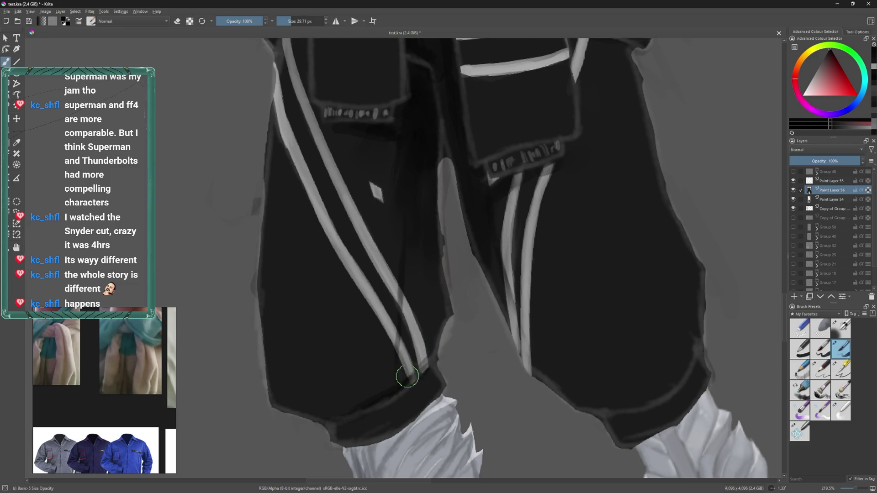
click(842, 416)
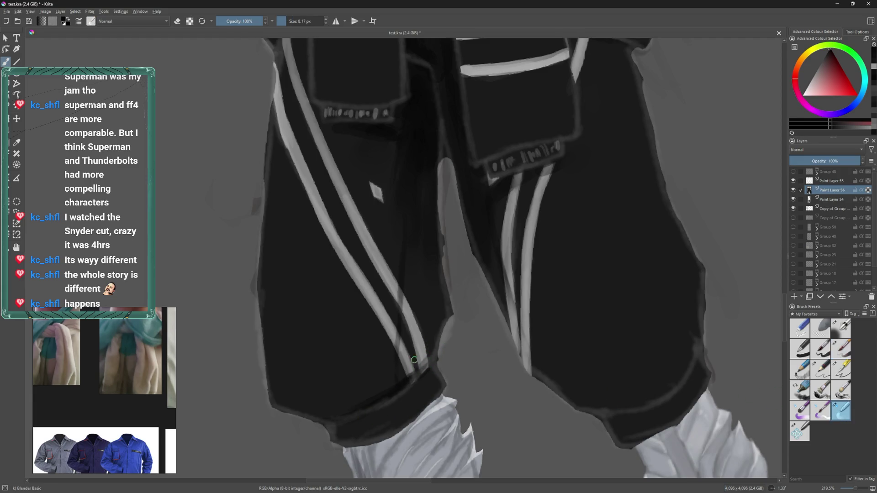
key(bracketright)
key(bracketright)
key(bracketright)
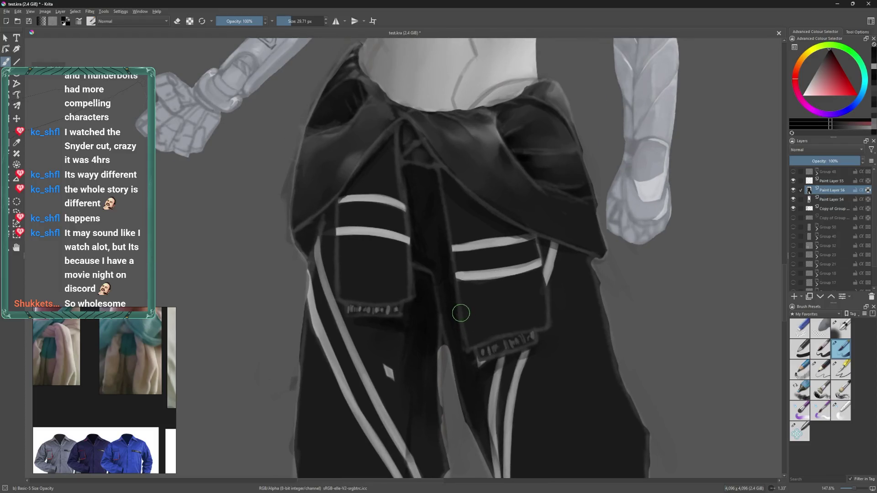
- Soften and darken the shadow under the waist knot and add a thin fold line across the stripes
key(bracketleft)
mouse_move(490, 217)
mouse_down()
mouse_move(470, 199)
mouse_move(475, 242)
mouse_up()
drag(473, 199, 481, 286)
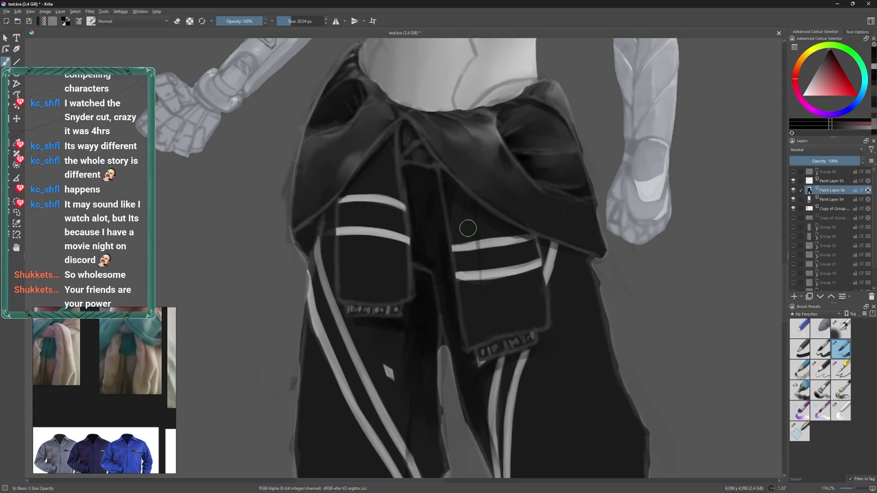
drag(471, 201, 508, 226)
click(841, 411)
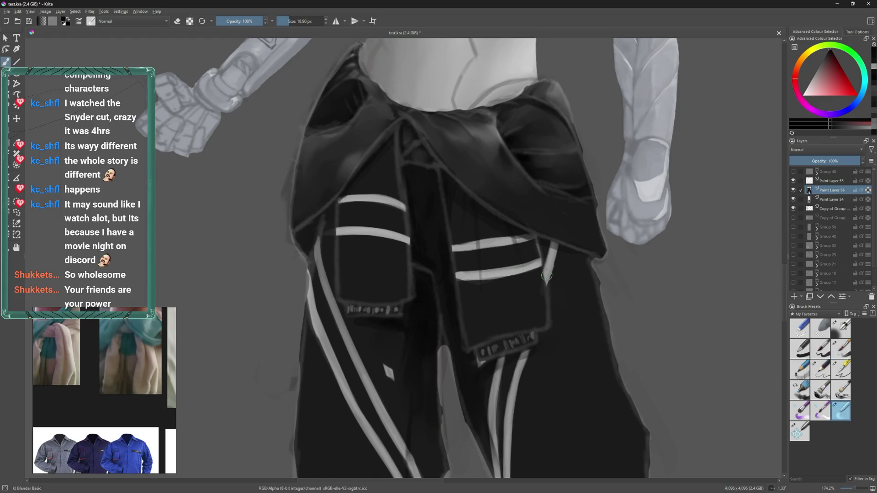
scroll(547, 275, up, 2)
shift+drag(450, 261, 441, 255)
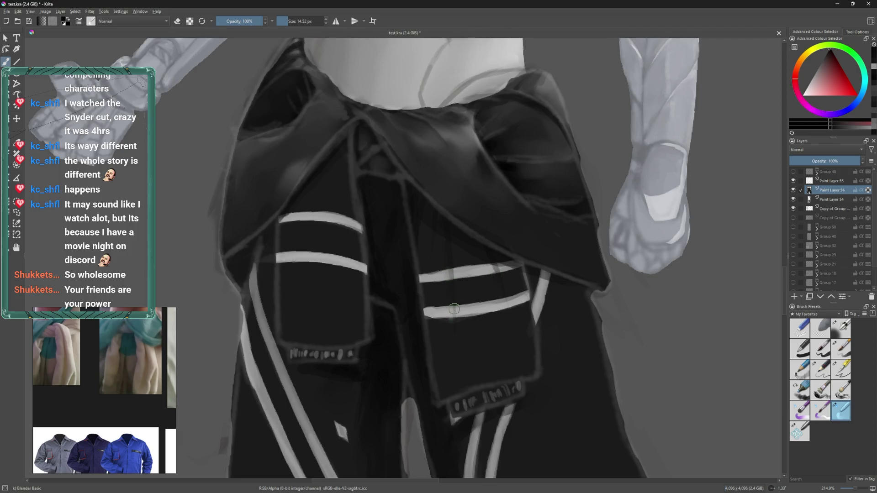
drag(488, 274, 534, 357)
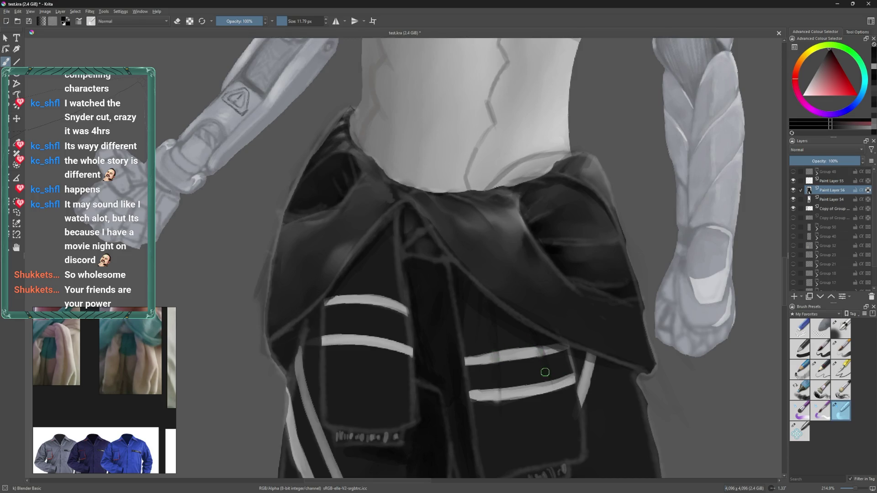
mouse_move(502, 366)
mouse_down()
mouse_move(516, 364)
mouse_move(550, 279)
mouse_up()
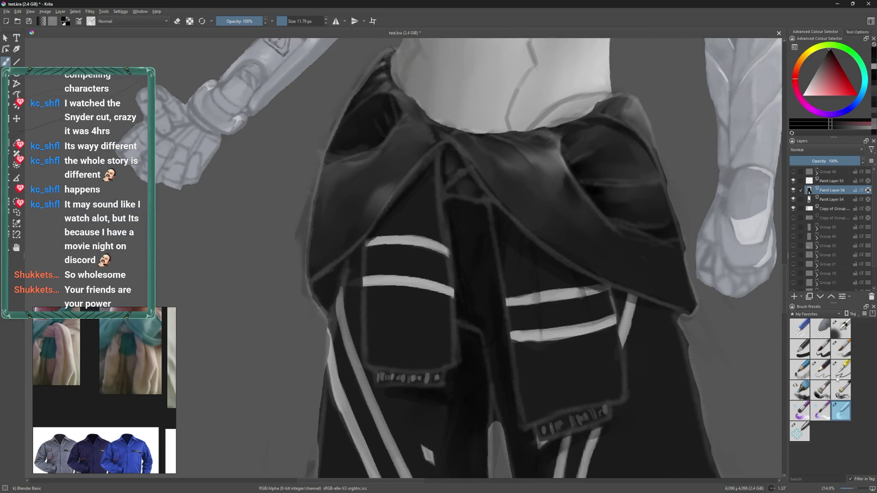
- Try darkening the inner edge of the pant stripe, then undo the marks
click(841, 349)
scroll(482, 323, down, 5)
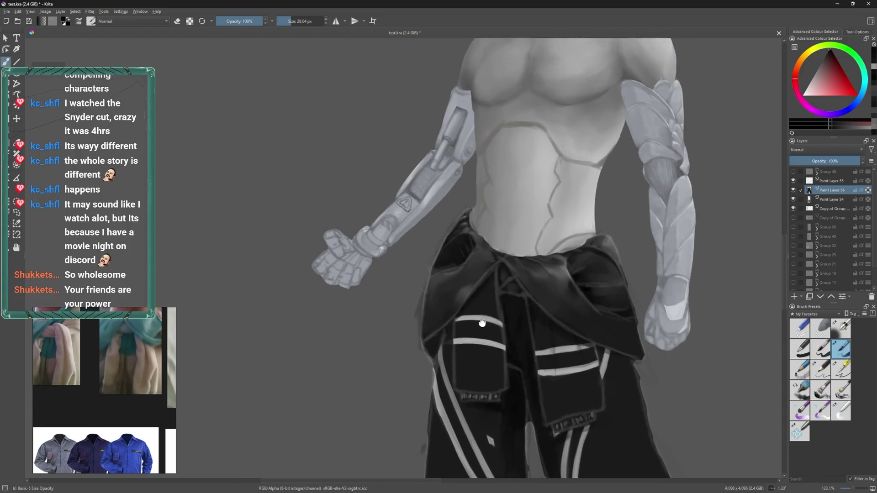
scroll(485, 244, down, 3)
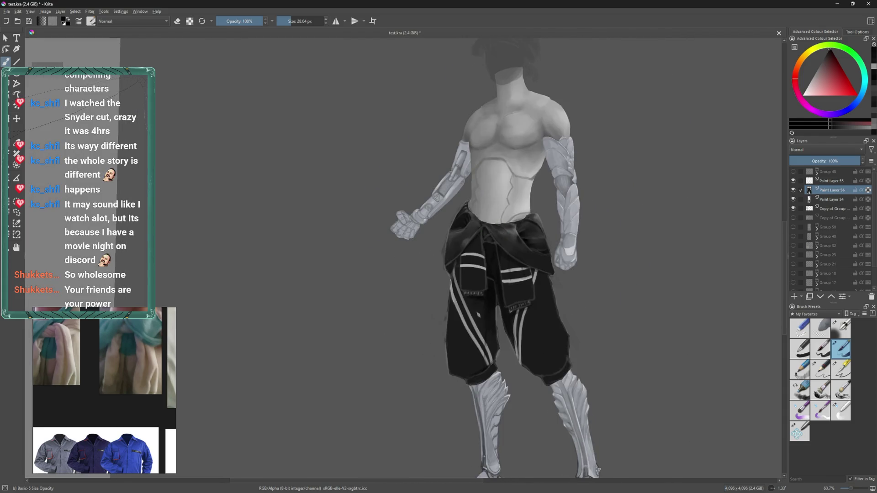
scroll(505, 237, up, 2)
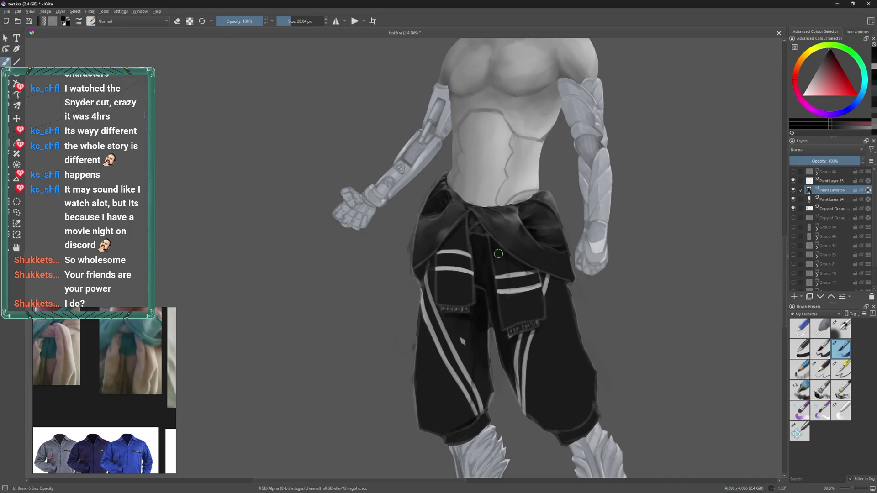
scroll(495, 259, up, 2)
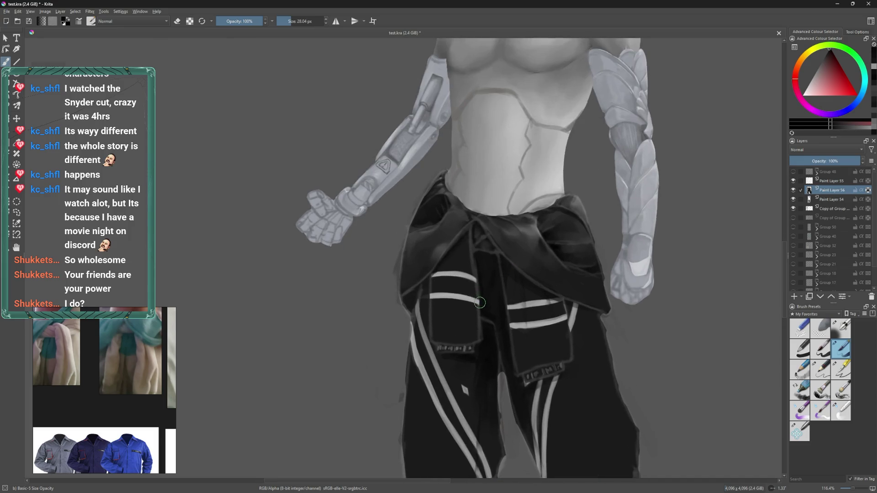
scroll(460, 317, up, 2)
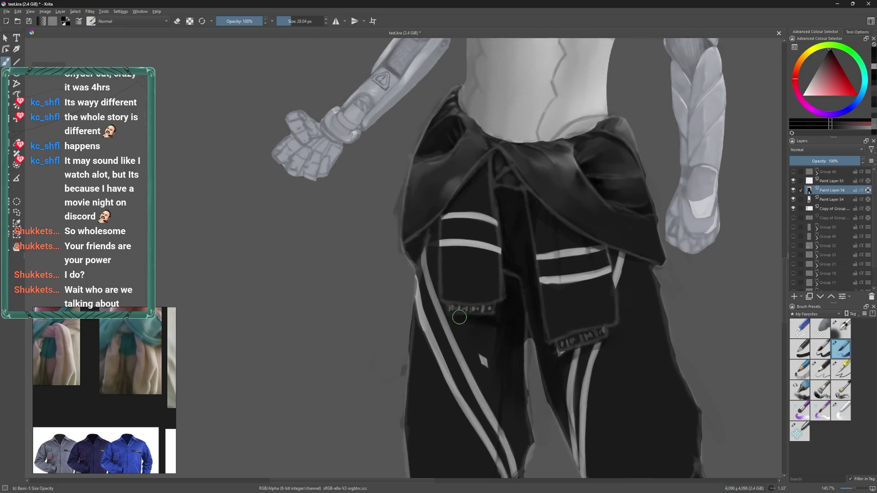
drag(461, 351, 461, 370)
mouse_move(471, 320)
mouse_down()
mouse_move(464, 378)
mouse_move(475, 394)
mouse_up()
key(ctrl+z)
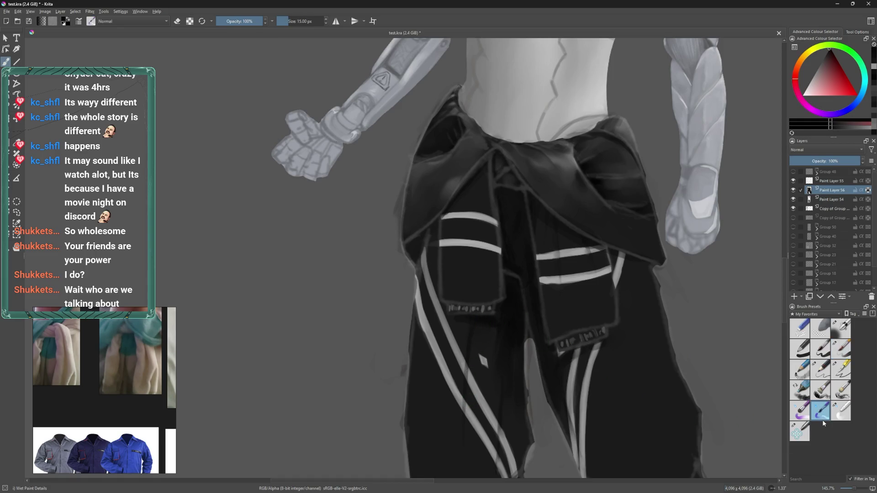
- Shrink the Blender Basic brush and bring up the Twitch chat window
click(840, 411)
scroll(465, 466, up, 3)
key([)
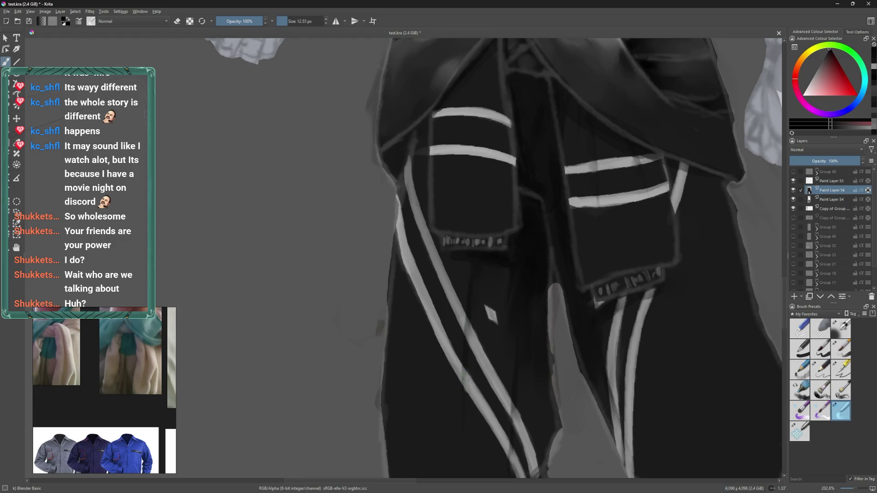
scroll(460, 372, down, 2)
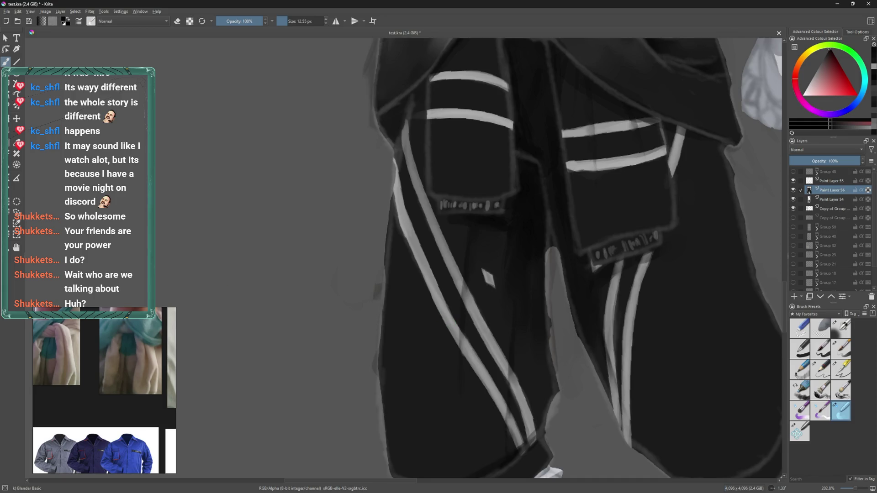
key(alt+Tab)
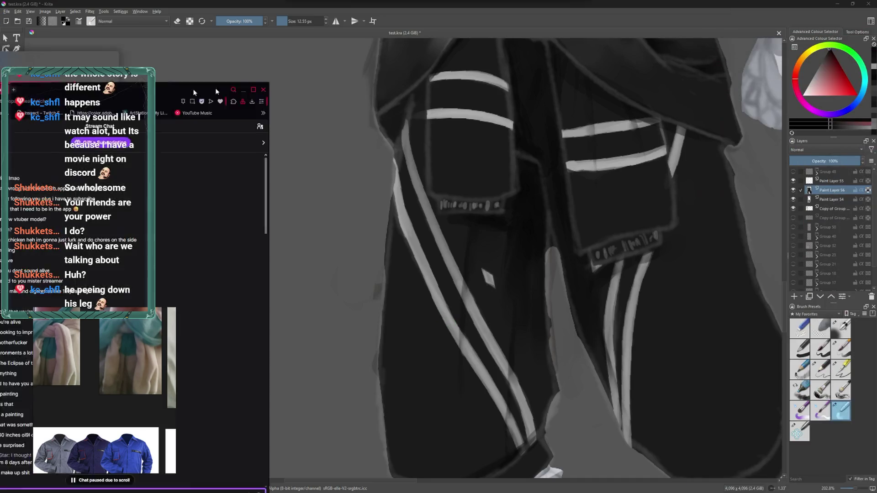
- Drag the Twitch popout chat window off to the left edge to uncover the painting
drag(509, 99, 529, 106)
drag(337, 201, 273, 200)
right_click(272, 199)
click(288, 173)
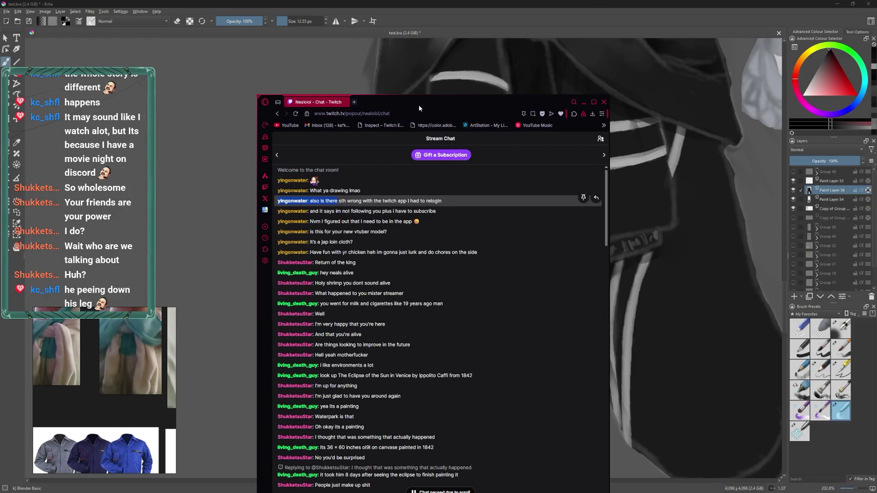
scroll(459, 181, down, 1)
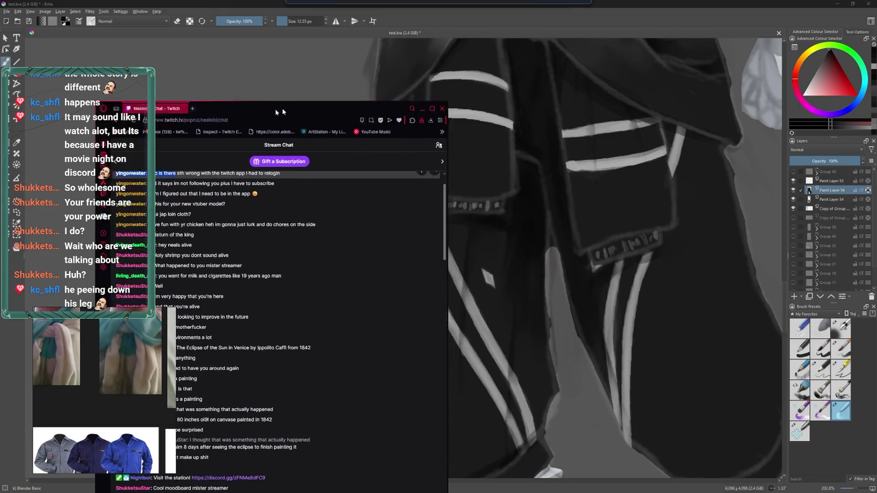
drag(445, 102, 0, 110)
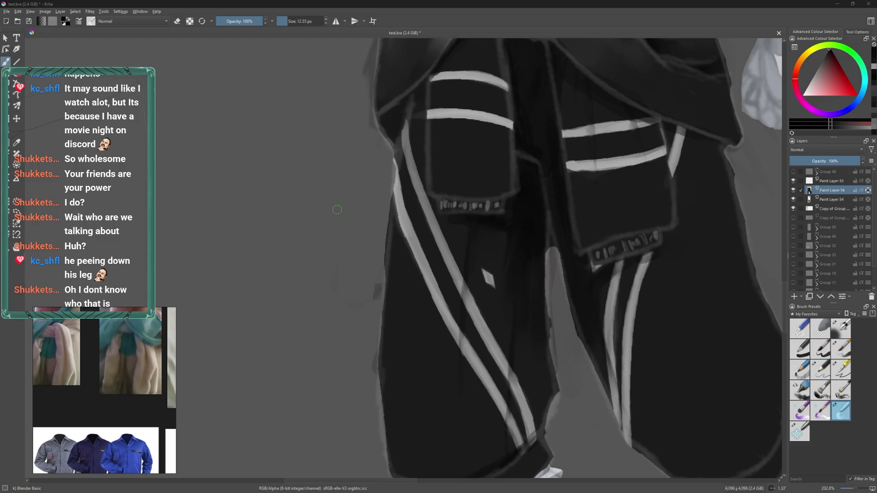
- Enlarge the brush to about 23 px and switch to the Basic-5 Size Opacity brush
scroll(413, 226, down, 5)
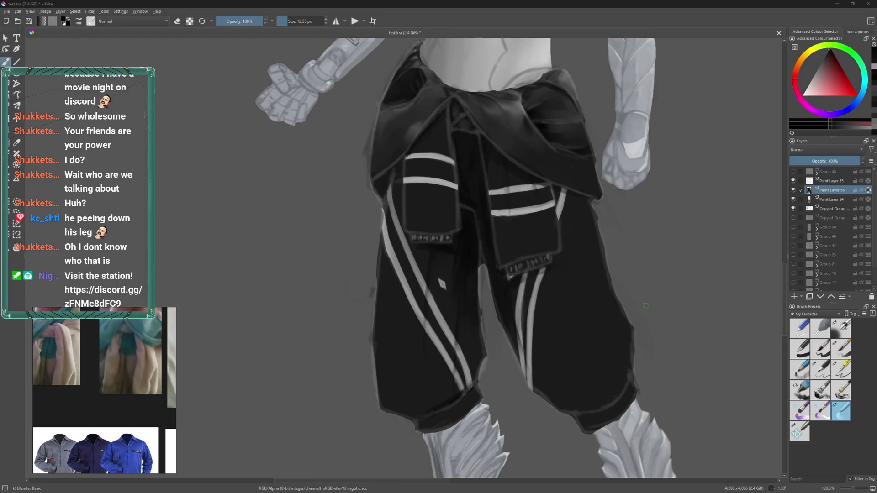
scroll(402, 187, down, 3)
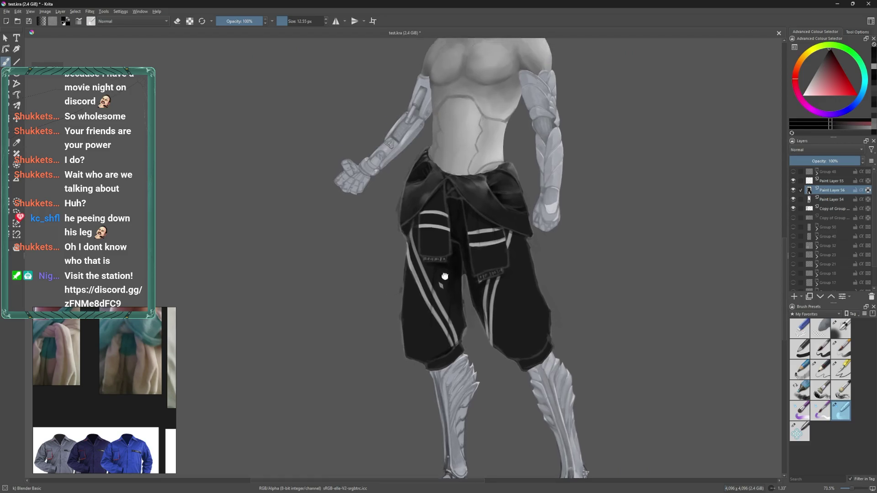
scroll(440, 265, up, 5)
drag(462, 352, 488, 371)
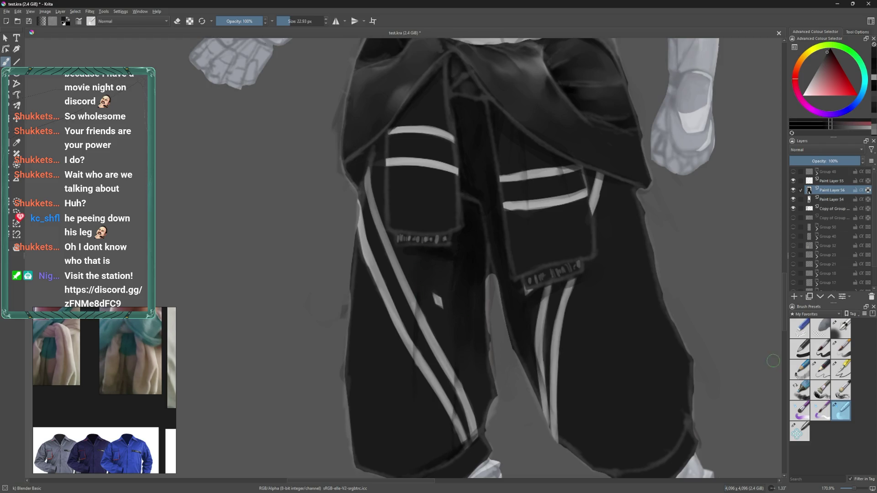
click(843, 356)
- Sample dark grey from the pants and paint over the left-leg stripes, undoing a stray dab
ctrl+click(422, 294)
drag(413, 293, 416, 316)
ctrl+click(422, 315)
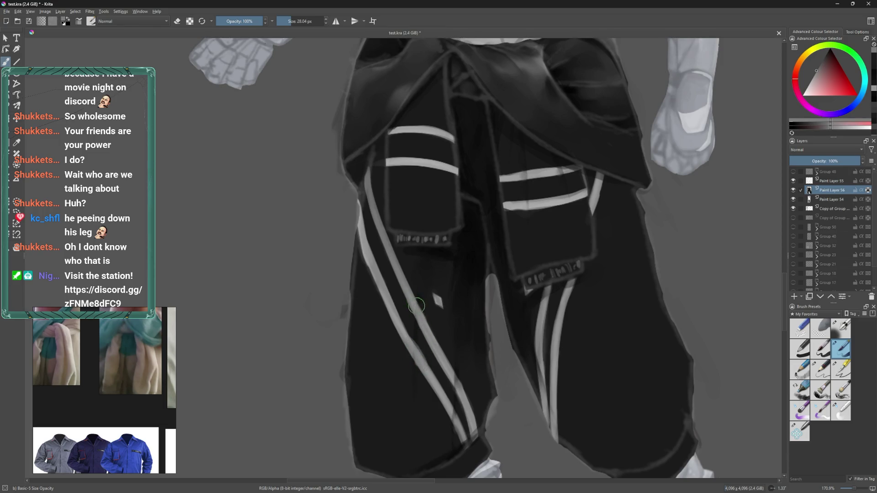
ctrl+click(494, 328)
key(bracketright)
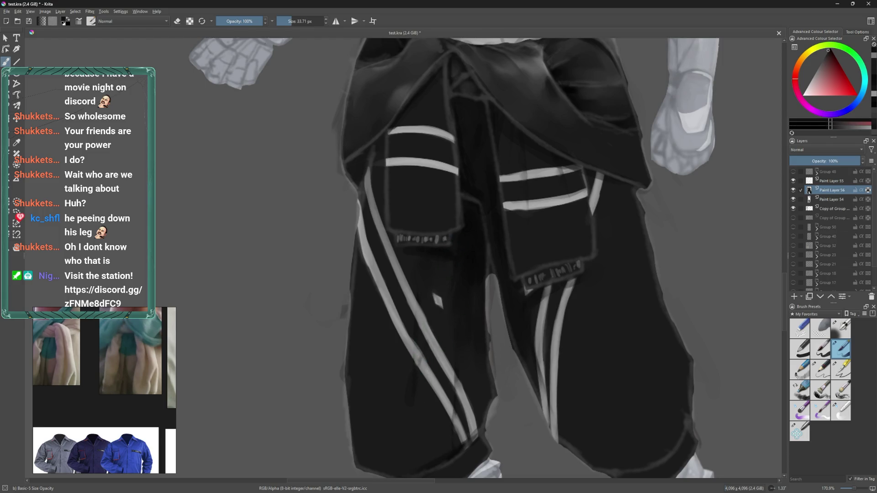
click(487, 272)
key(ctrl+z)
drag(432, 320, 402, 373)
- Try the blending brush, return to the basic opacity brush, and pan down to the feet
click(841, 410)
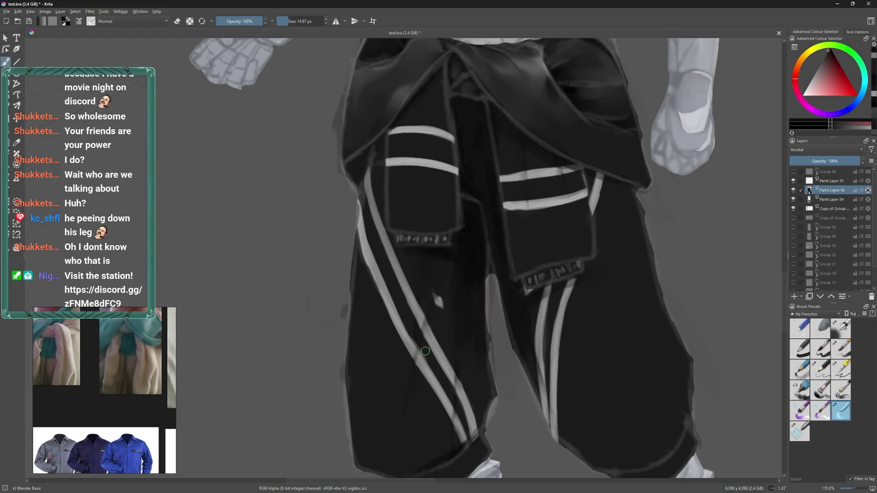
scroll(409, 408, down, 3)
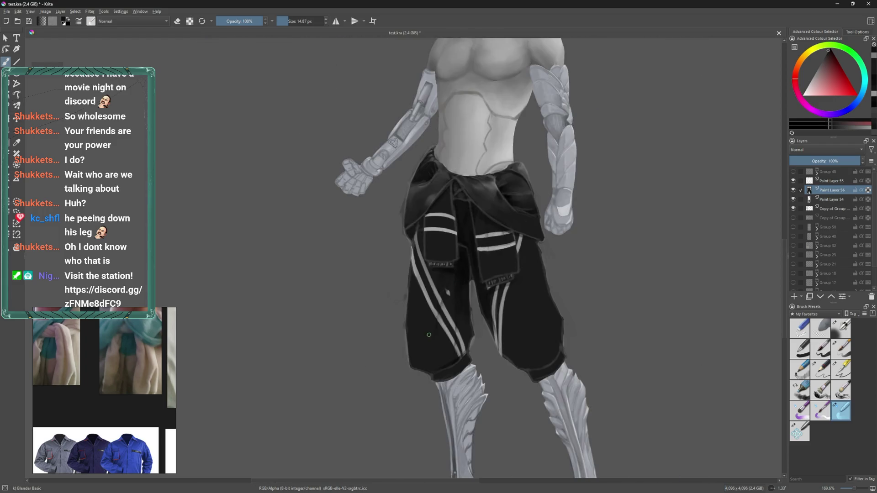
scroll(434, 332, up, 1)
scroll(434, 315, up, 1)
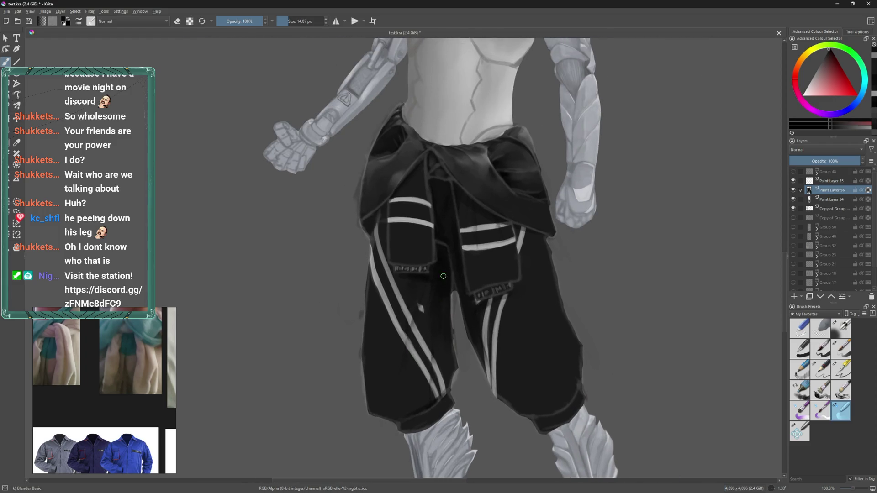
click(841, 349)
scroll(502, 320, up, 2)
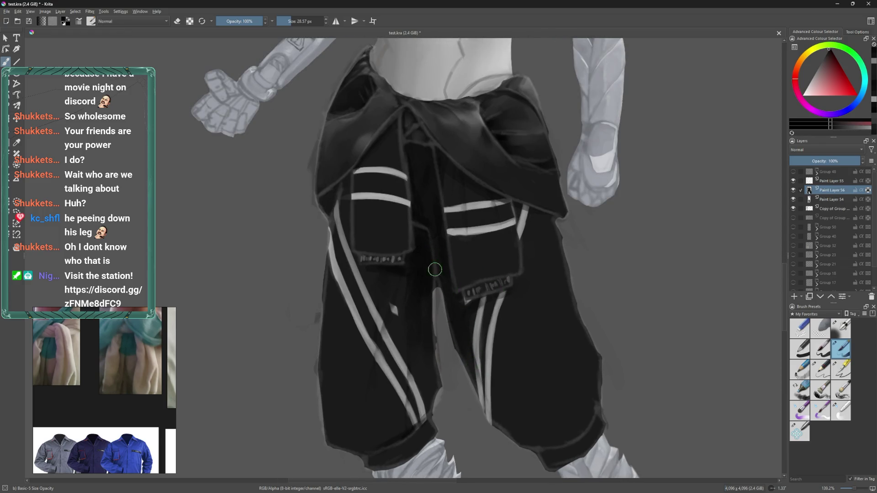
scroll(437, 294, down, 3)
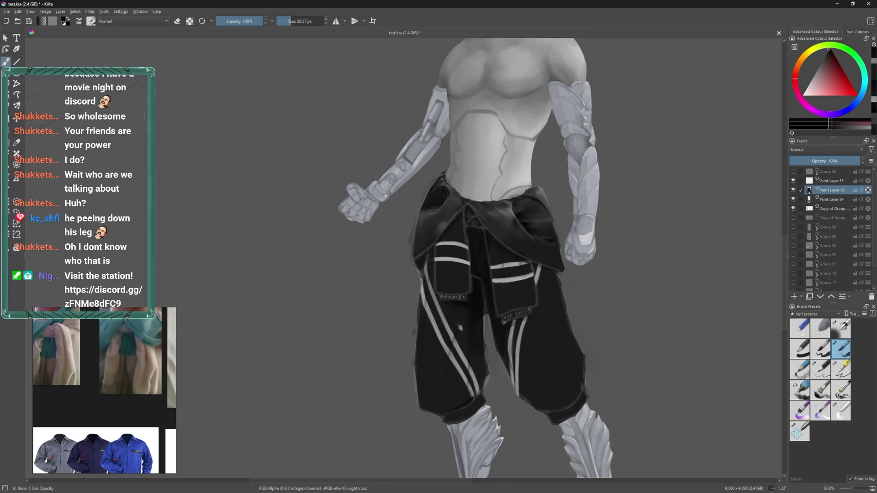
scroll(460, 328, down, 2)
drag(443, 324, 440, 267)
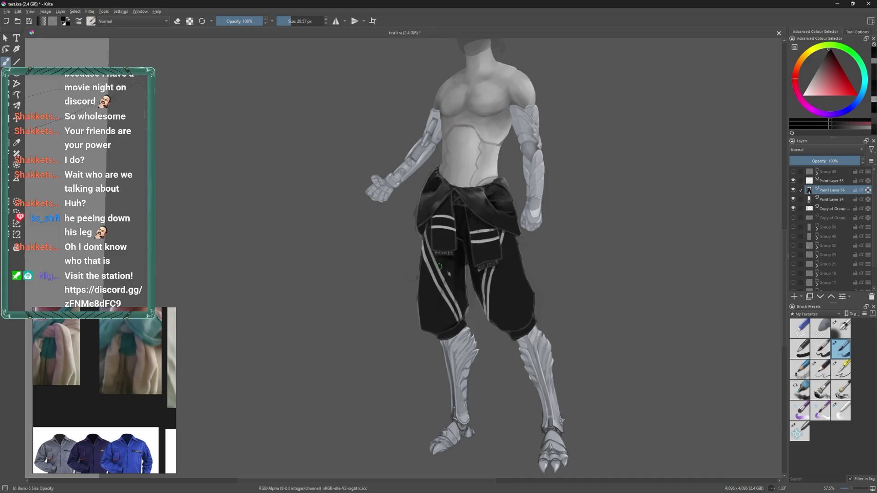
scroll(488, 241, up, 1)
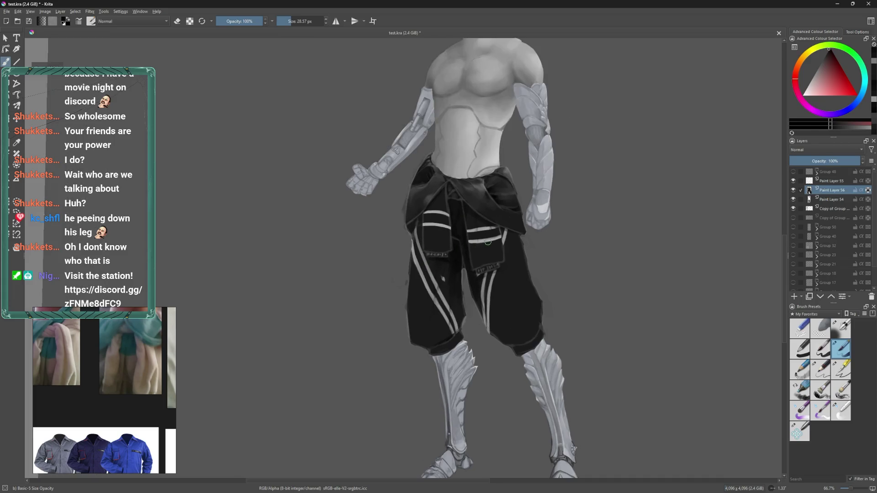
- Apply Filter > Map > Gradient Map to the pants layer and move the first stop to 0.00%
right_click(842, 193)
mouse_move(825, 329)
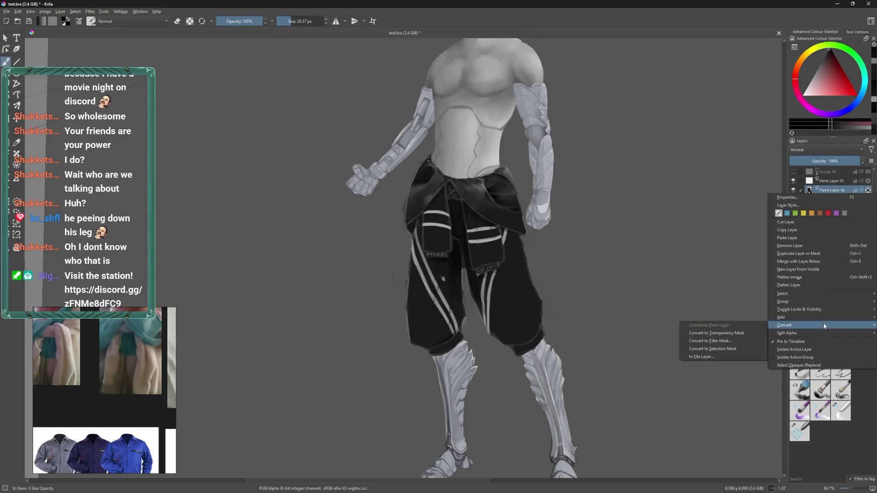
key(Escape)
click(75, 11)
mouse_move(92, 13)
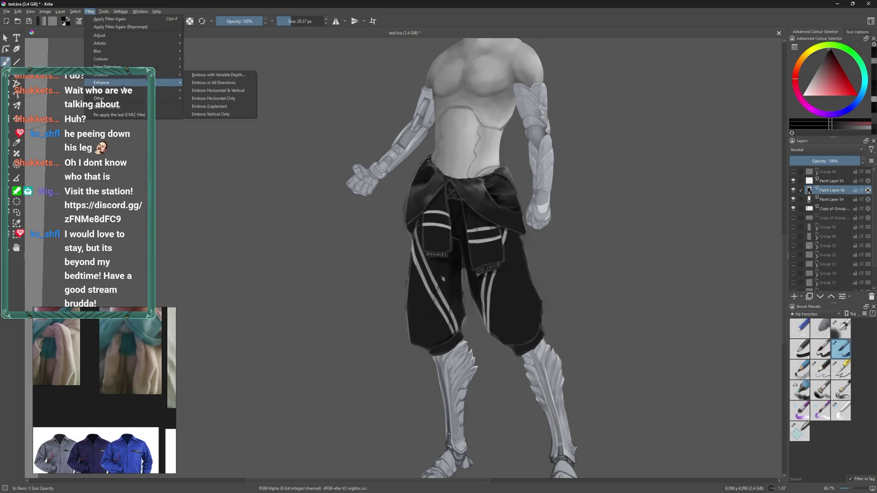
mouse_move(125, 91)
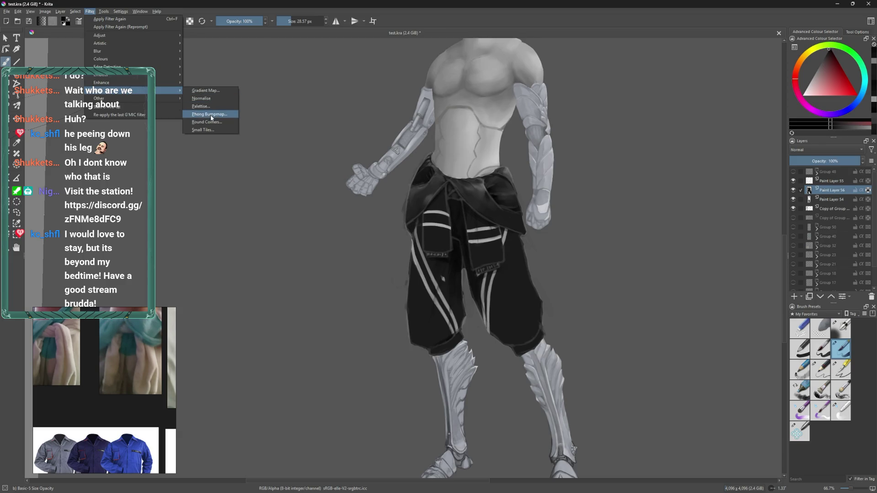
click(206, 91)
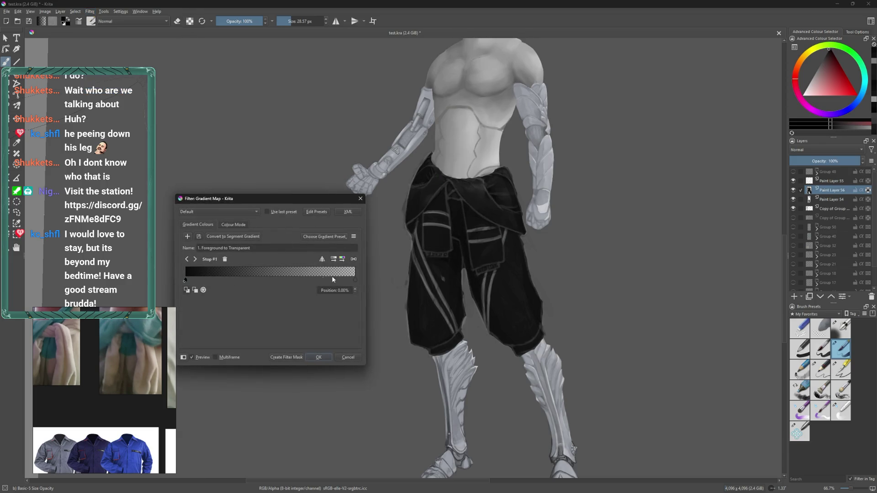
drag(190, 283, 157, 276)
click(233, 278)
- Set the dark gradient stop to reddish brown #963a15
click(239, 288)
drag(224, 240, 222, 246)
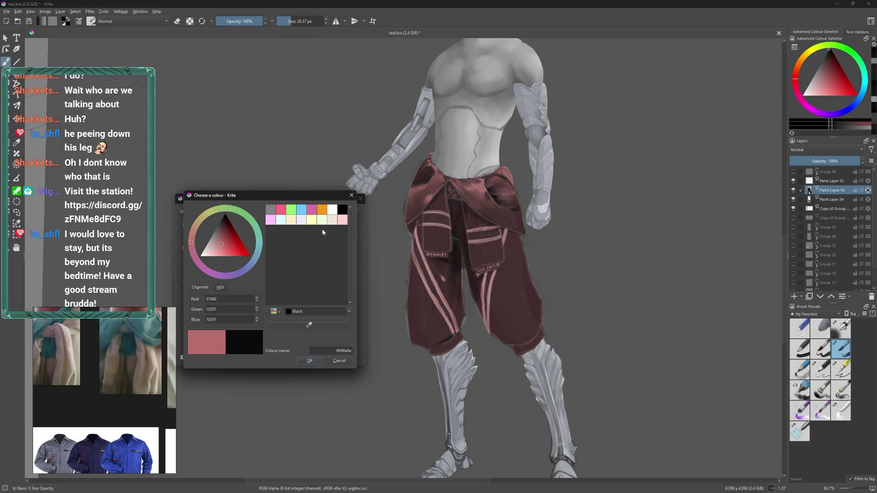
click(322, 209)
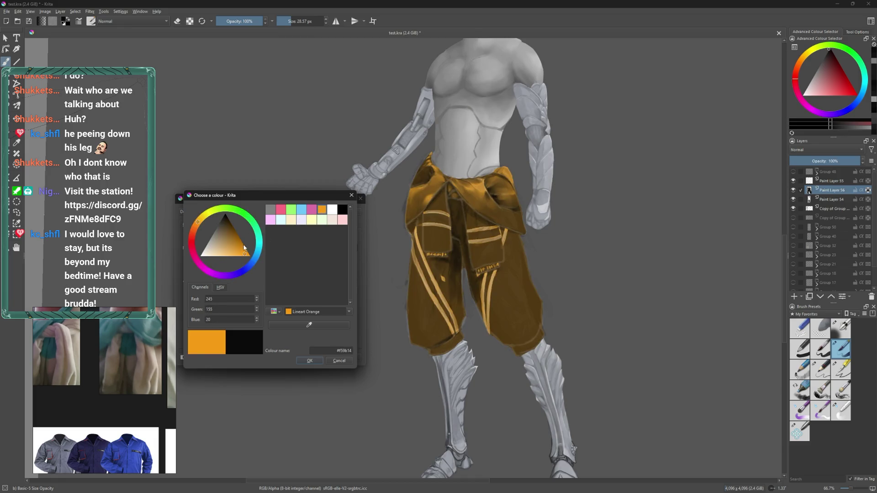
drag(225, 250, 230, 236)
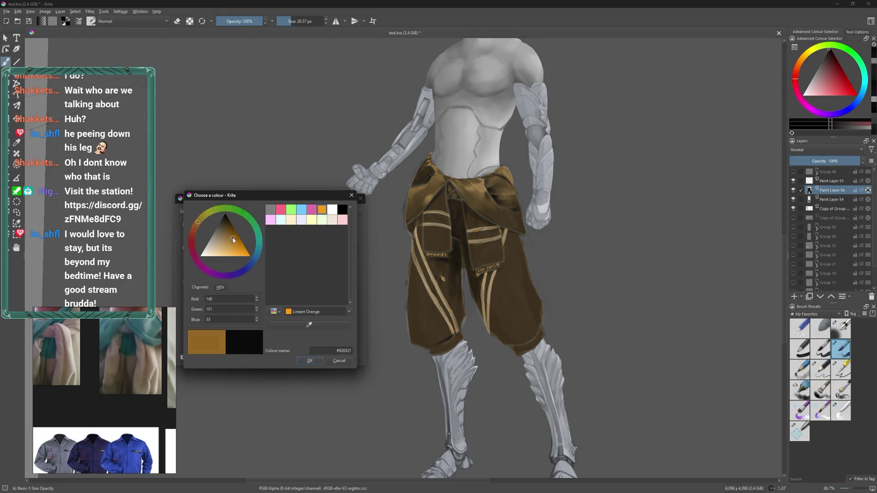
drag(201, 225, 193, 235)
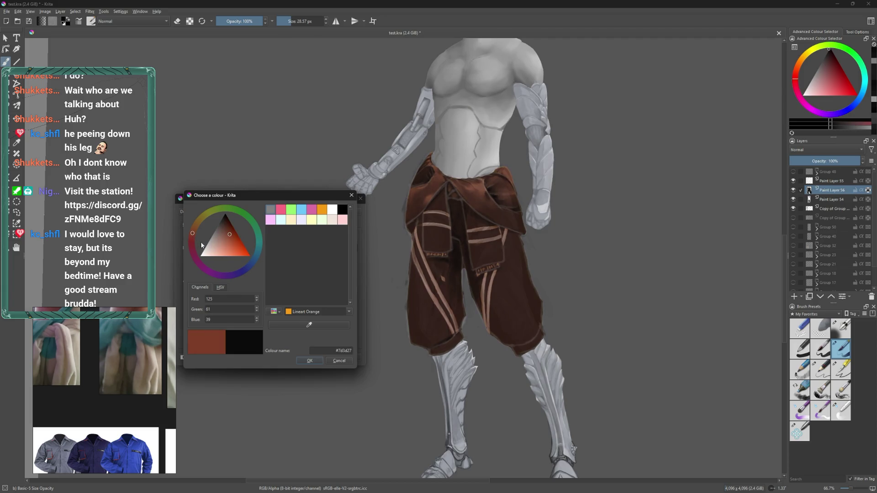
drag(194, 236, 193, 233)
click(233, 239)
click(234, 238)
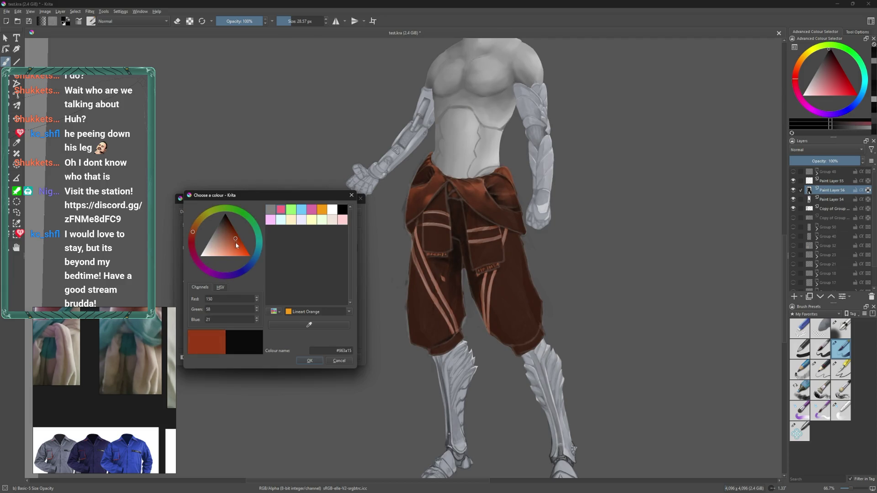
click(310, 360)
- Set the stripe stop to the Lineart Blue swatch and nudge it to 58.38%
click(285, 283)
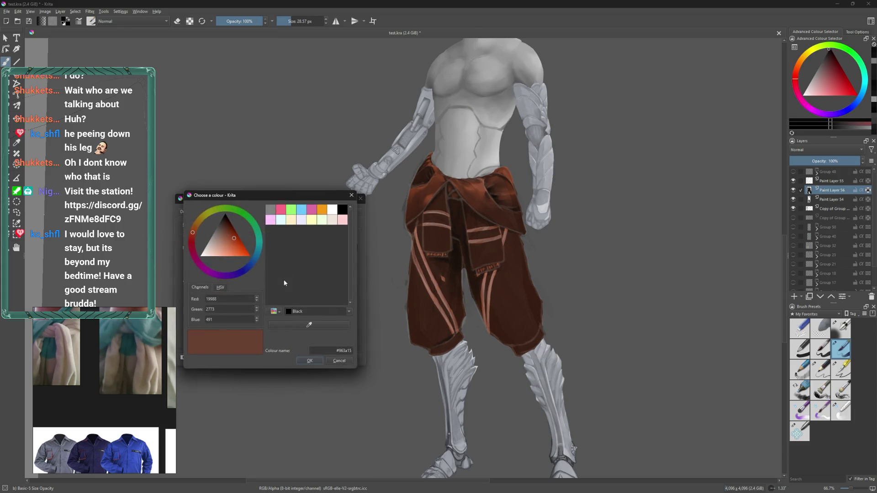
click(333, 210)
click(205, 251)
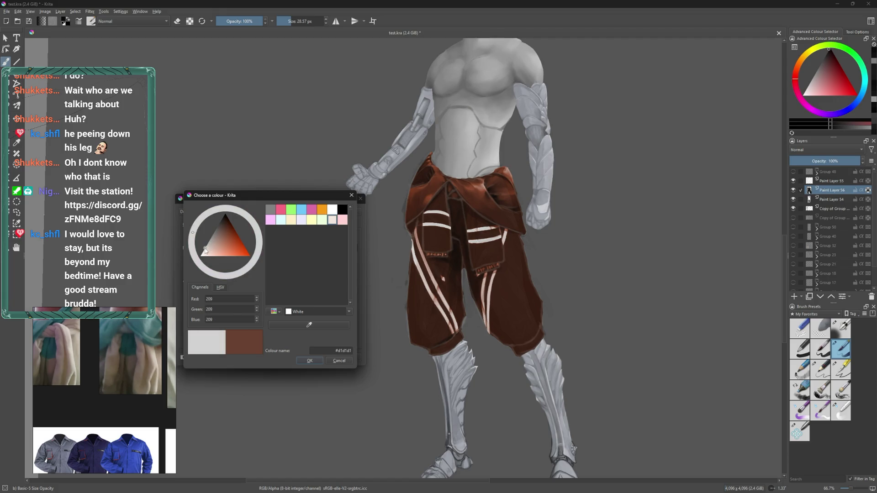
click(302, 210)
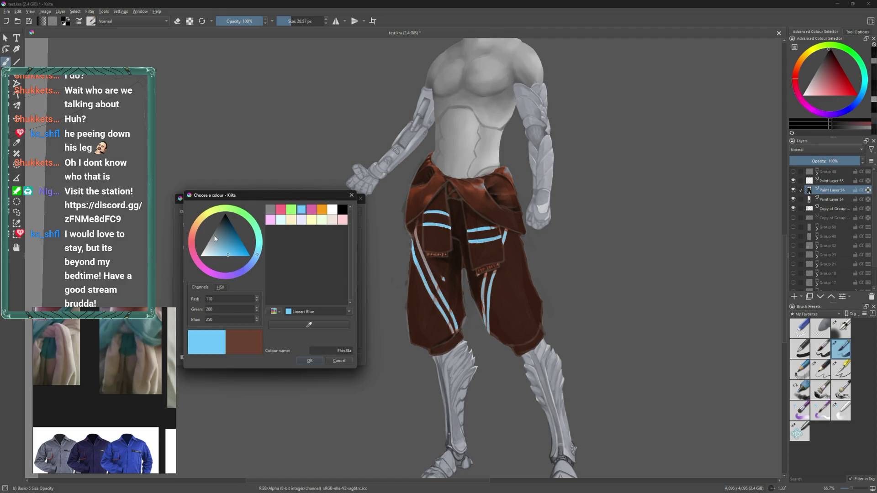
click(304, 363)
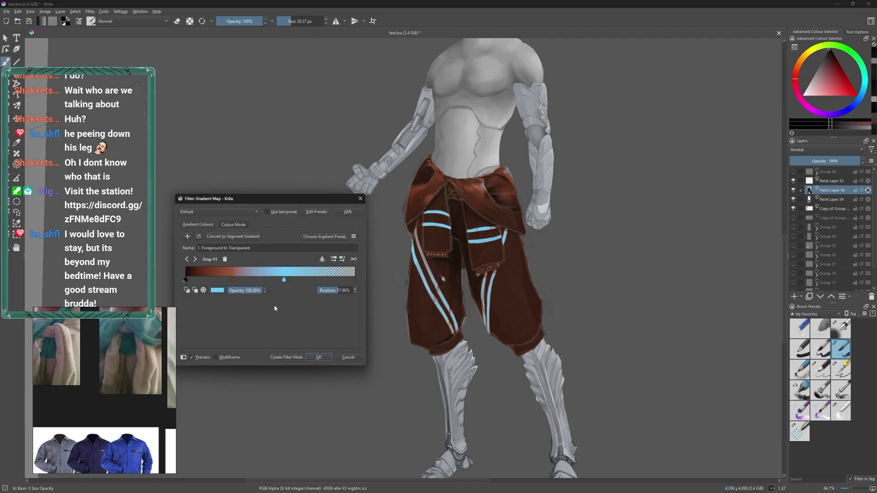
drag(285, 279, 284, 279)
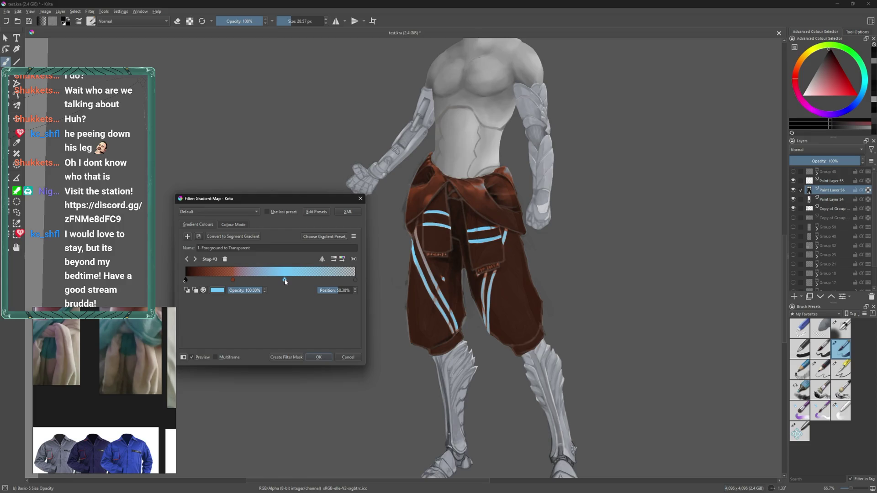
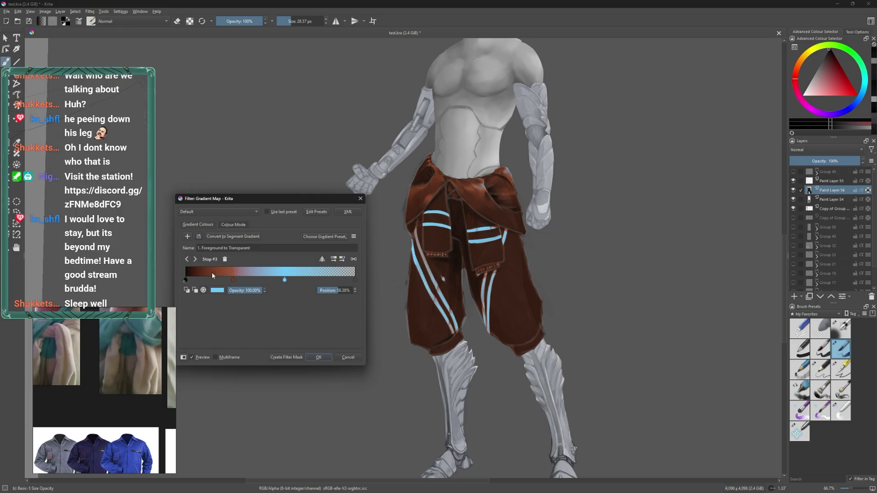
- Shift the blue gradient stop right and lighten it to pale blue #bee7ff
drag(285, 280, 305, 280)
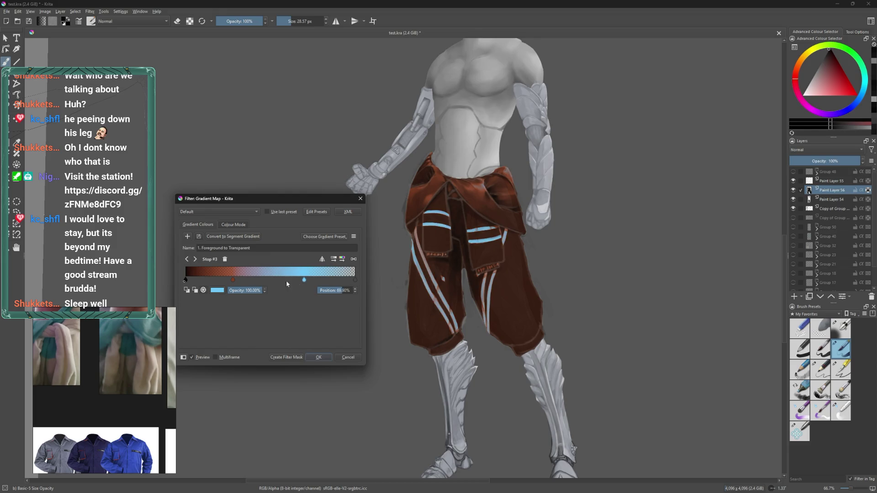
click(218, 291)
drag(233, 265, 216, 258)
click(307, 361)
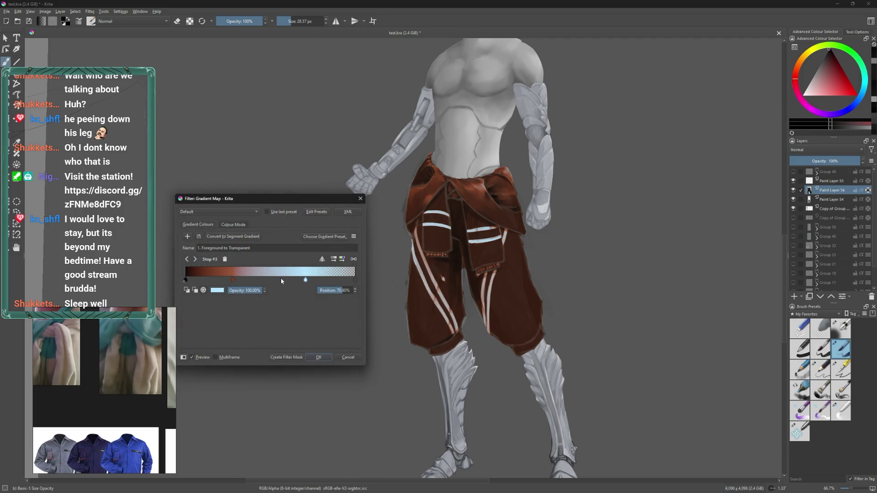
- Nudge the transparent end stop and move the second stop to about 36.57%
mouse_move(355, 280)
mouse_down()
mouse_move(342, 280)
mouse_move(358, 283)
mouse_up()
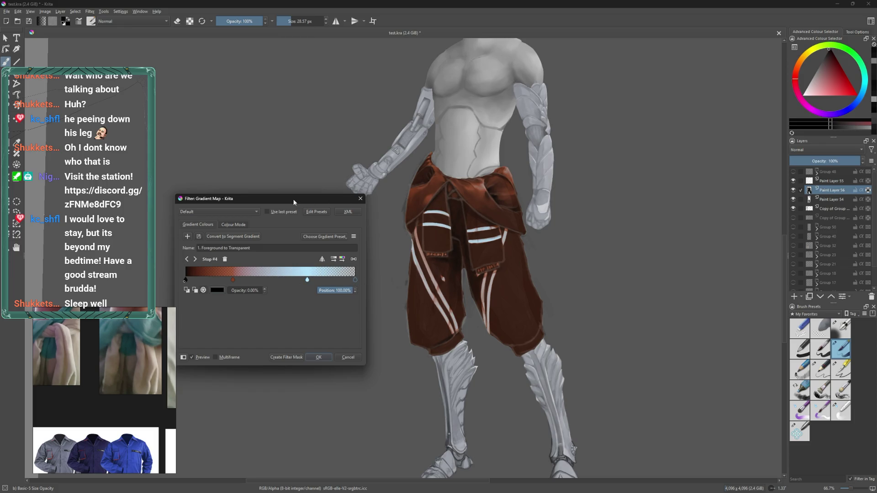
drag(294, 203, 324, 221)
drag(261, 298, 277, 300)
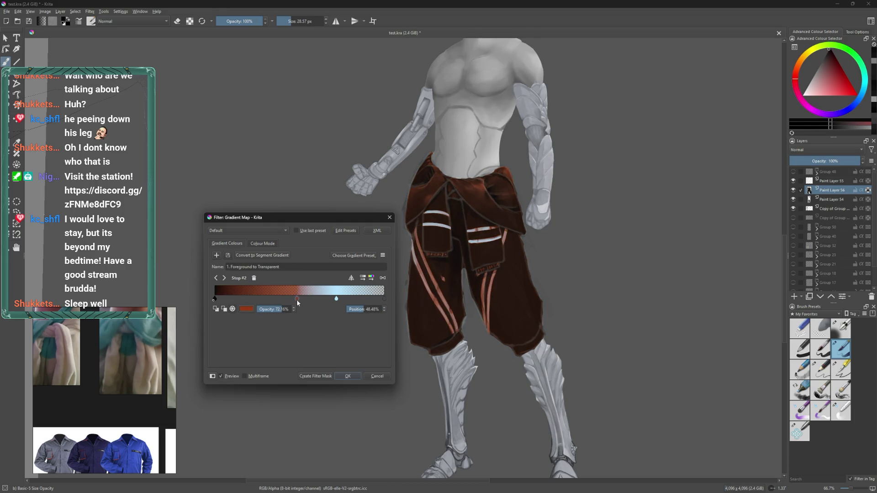
- Add a new gradient stop near the dark end and tint it salmon
click(233, 298)
double_click(234, 298)
mouse_move(252, 262)
mouse_down()
mouse_move(260, 284)
mouse_move(255, 242)
mouse_up()
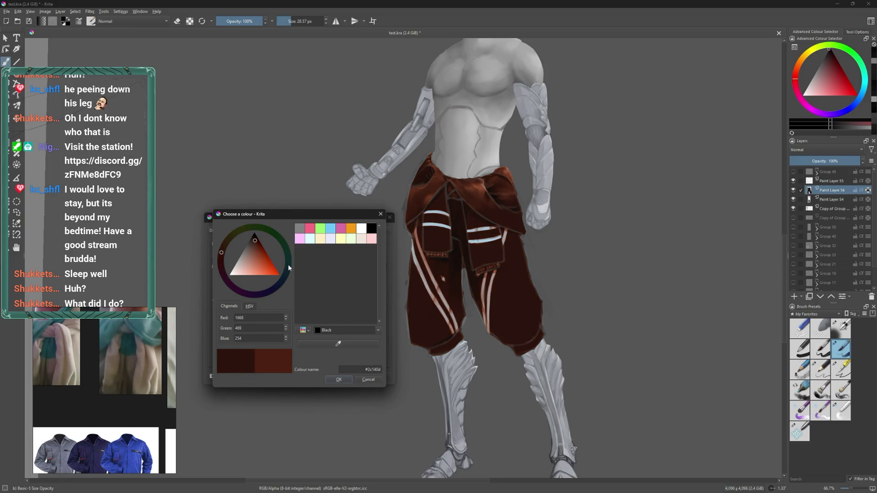
- Confirm the salmon stop, then recolour it to a warmer orange-peach
click(339, 380)
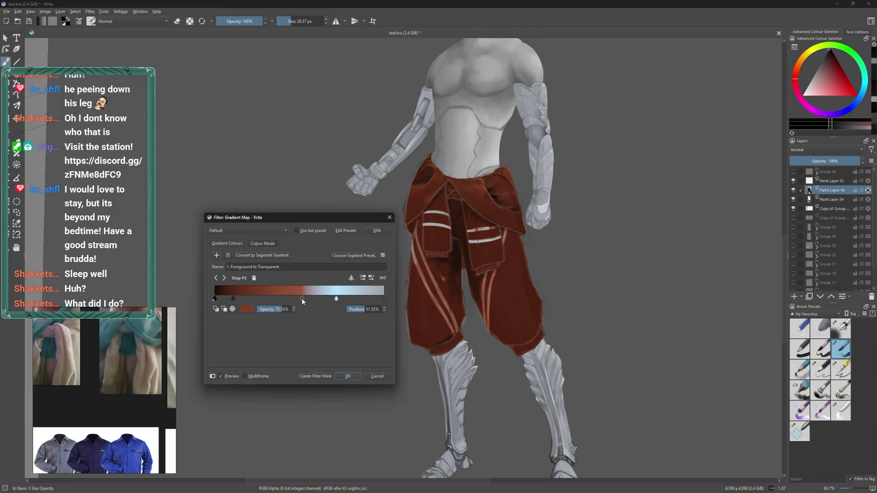
double_click(301, 298)
click(258, 265)
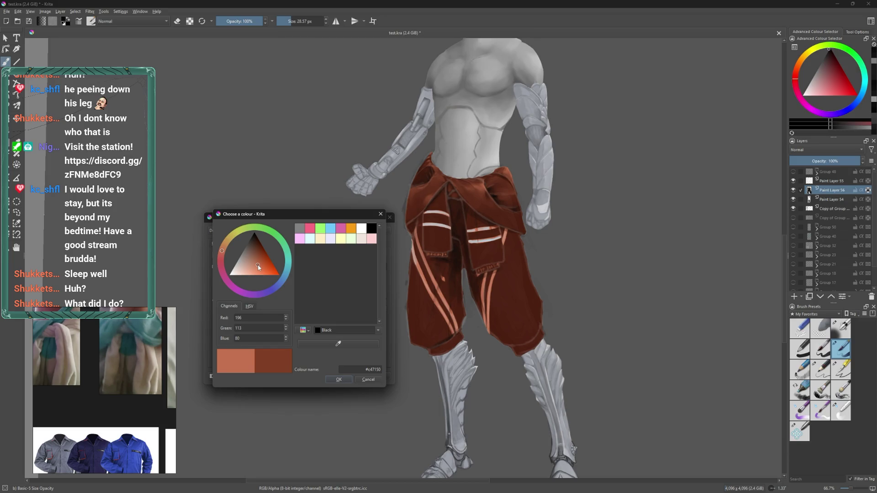
mouse_move(258, 266)
mouse_down()
mouse_move(261, 280)
mouse_move(260, 272)
mouse_up()
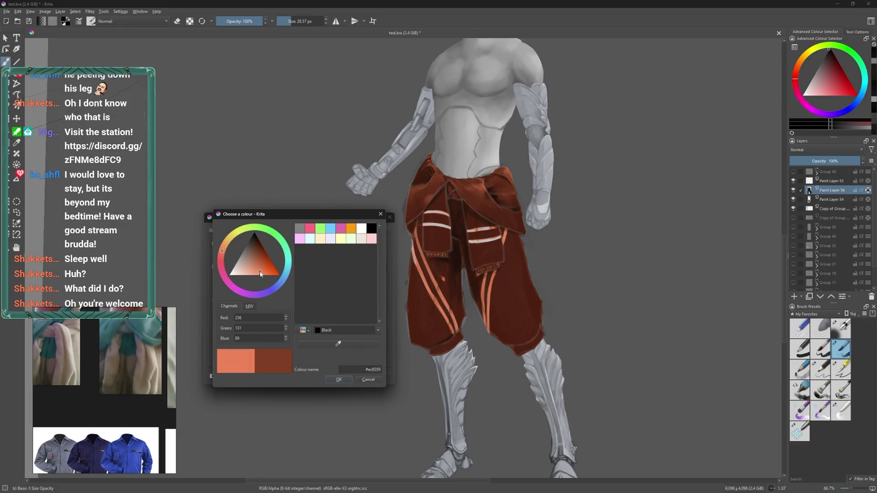
click(339, 379)
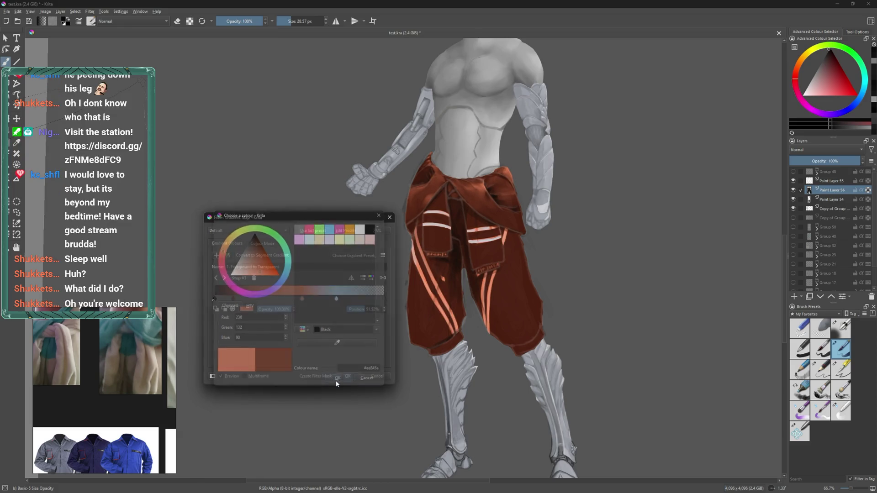
- Slide the light-blue stop left to about 56.77%, then discard the gradient map filter
click(325, 299)
mouse_move(325, 299)
mouse_down()
mouse_move(317, 300)
mouse_move(353, 303)
mouse_move(286, 299)
mouse_up()
mouse_move(351, 299)
mouse_down()
mouse_move(268, 300)
mouse_move(306, 299)
mouse_up()
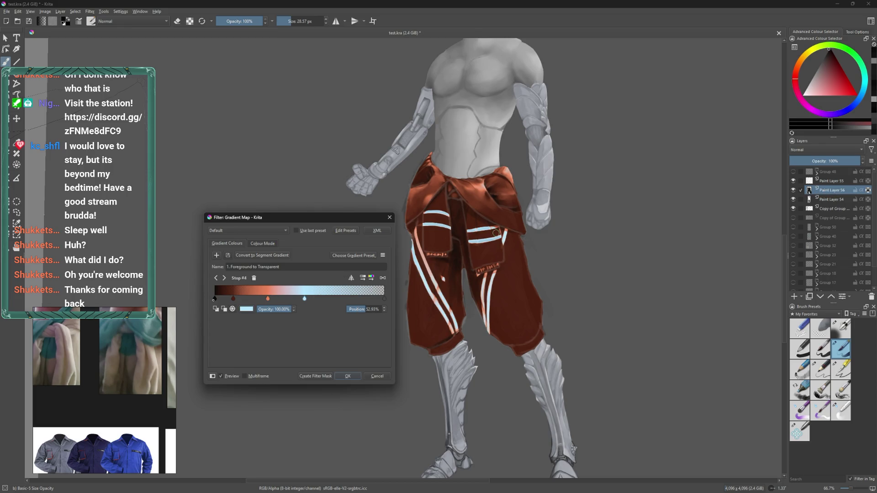
click(377, 376)
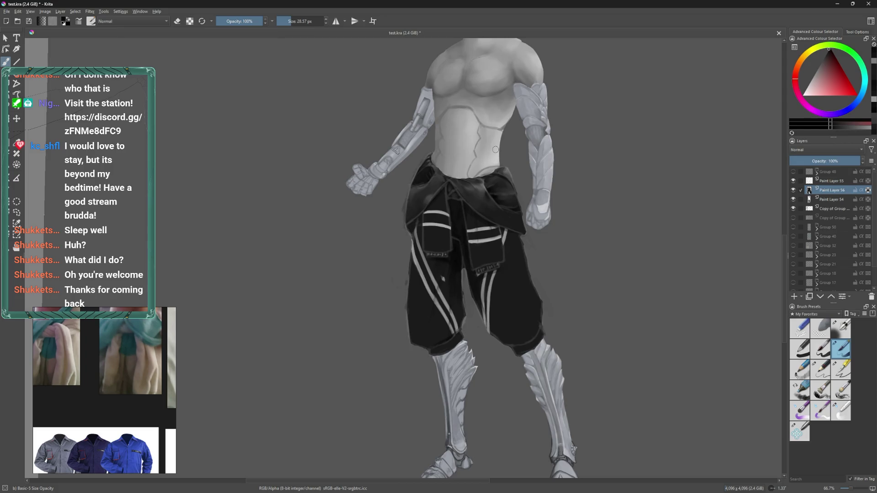
- Zoom in on the trousers and darken the left leg edge with a 56 px brush
scroll(447, 284, up, 4)
mouse_move(421, 294)
mouse_down()
mouse_move(418, 343)
mouse_move(437, 323)
mouse_up()
key(bracketright)
key(bracketright)
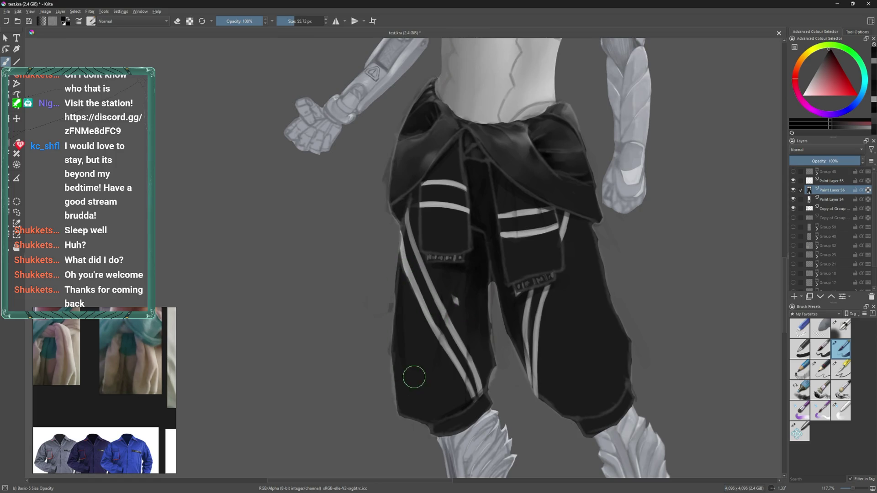
drag(392, 352, 394, 371)
- Pick a light grey and repaint the right pant-leg edge with a 113 px Basic-5 brush
click(832, 414)
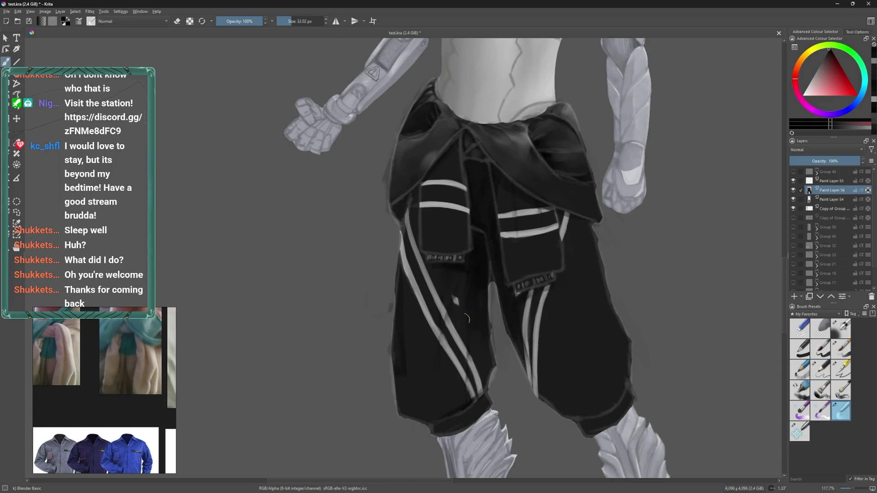
scroll(525, 307, down, 2)
scroll(525, 307, up, 2)
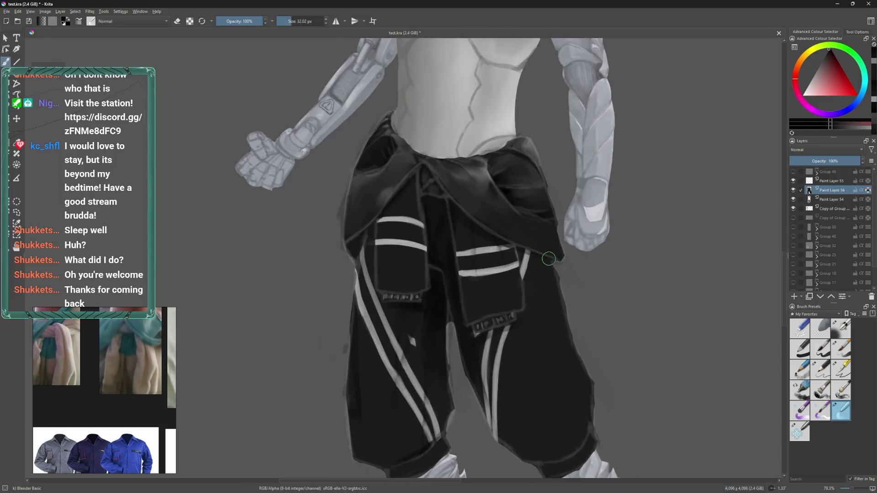
ctrl+click(548, 264)
key(/)
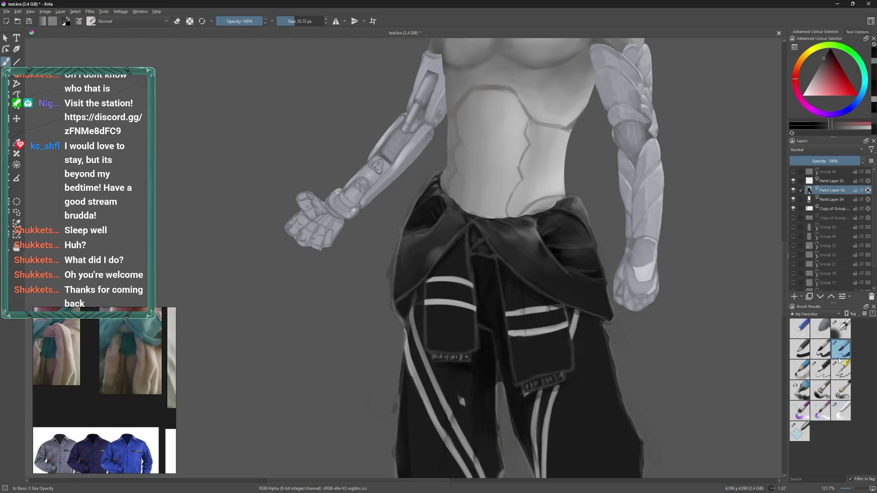
drag(552, 337, 538, 277)
scroll(539, 277, down, 2)
shift+drag(562, 363, 563, 372)
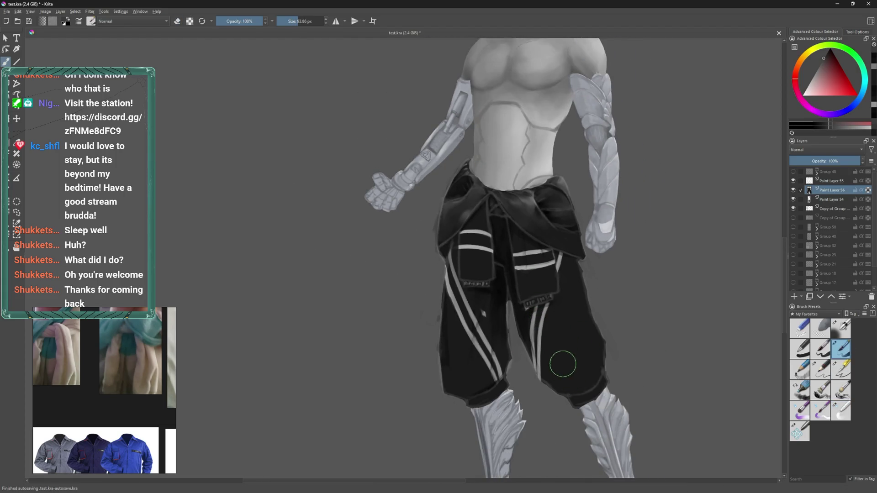
shift+drag(587, 325, 598, 322)
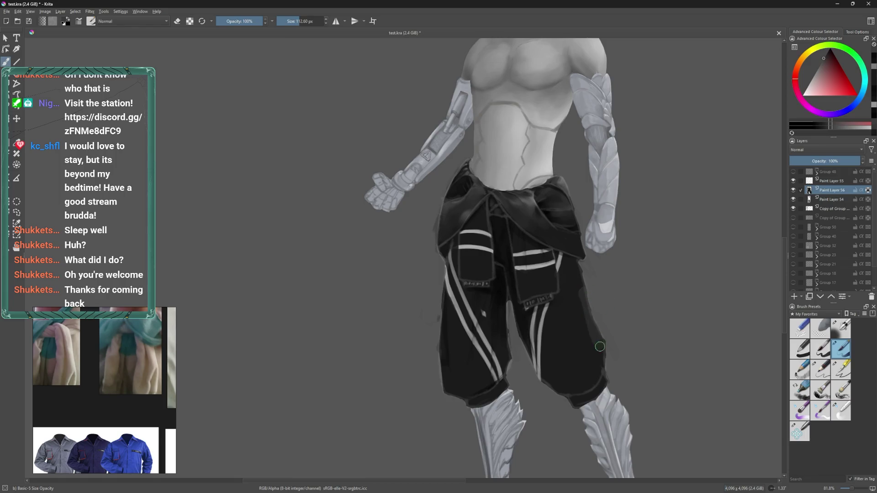
shift+drag(592, 286, 606, 340)
- Paint over the lighter patch, add a highlight, and paint a lighter fold on the lower left leg
drag(541, 295, 568, 288)
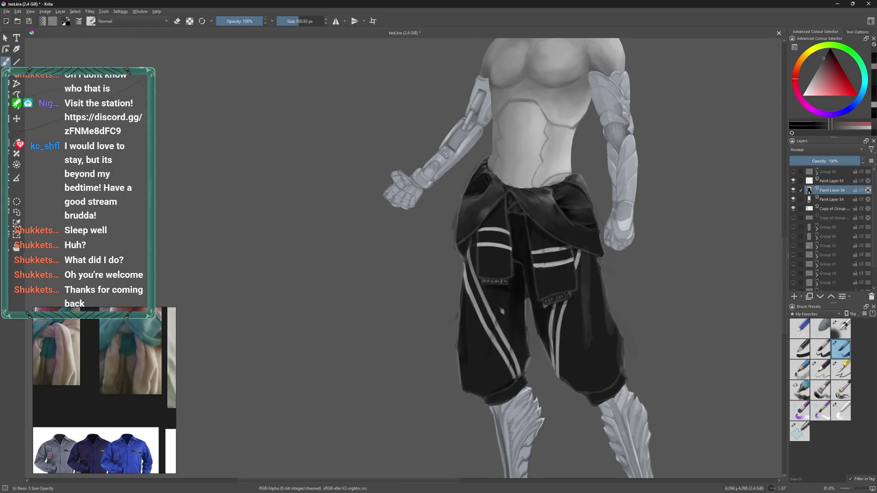
drag(587, 251, 591, 335)
click(587, 278)
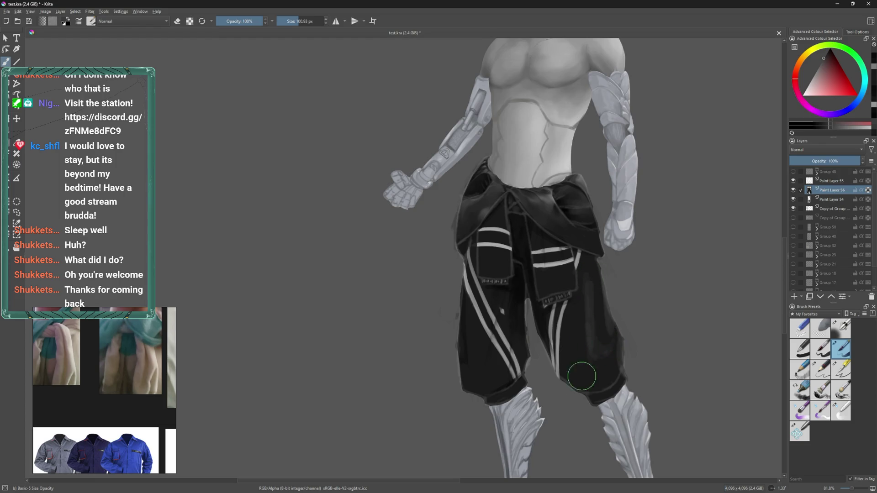
drag(602, 361, 613, 304)
key(bracketleft)
drag(505, 313, 472, 302)
- Sample the black pants colour and darken the right leg, left edge and pocket area at 76 px
drag(535, 319, 473, 358)
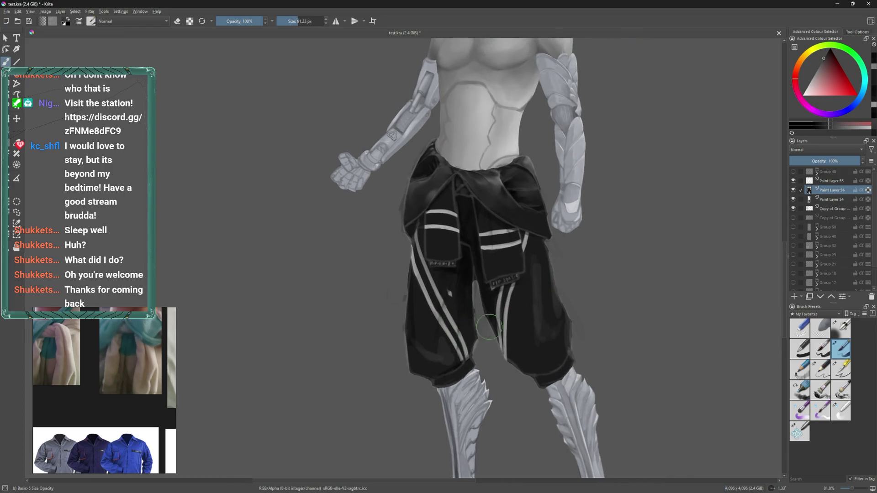
drag(555, 331, 544, 342)
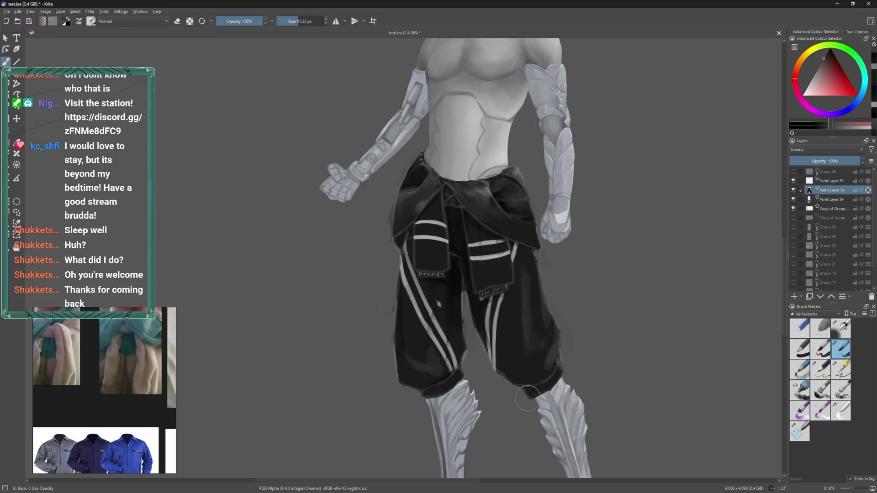
key(bracketleft)
drag(556, 307, 563, 332)
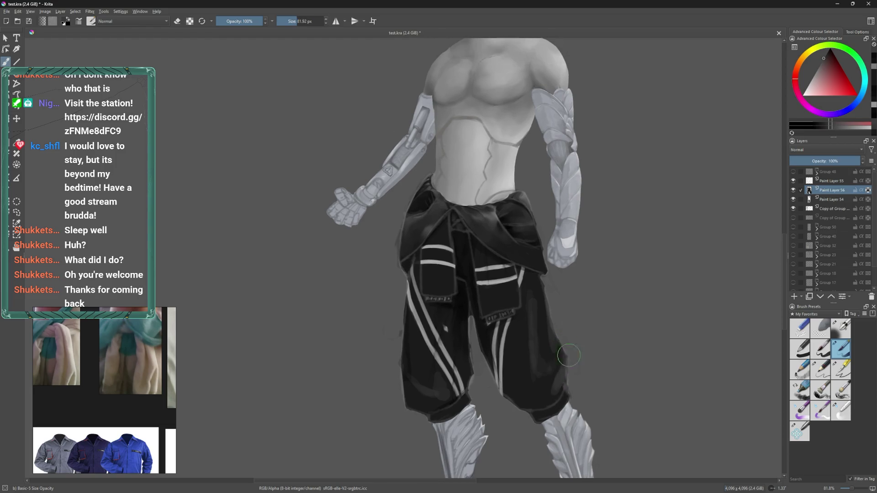
ctrl+click(558, 386)
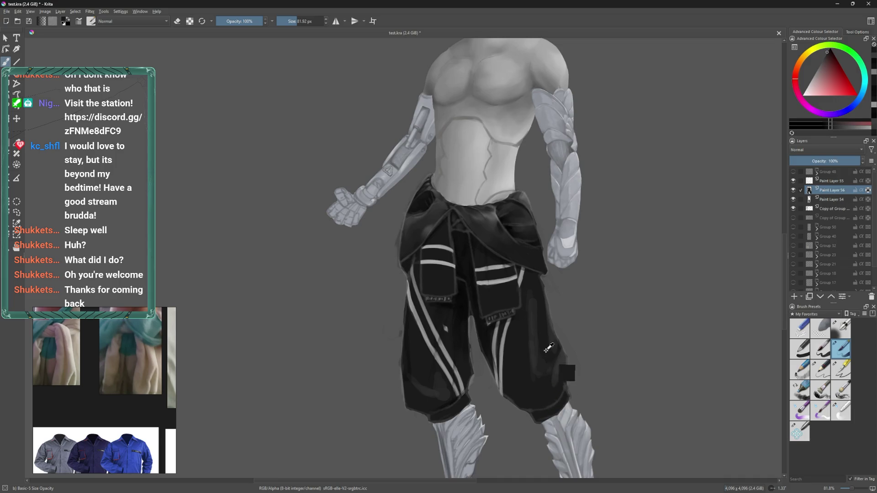
ctrl+click(469, 270)
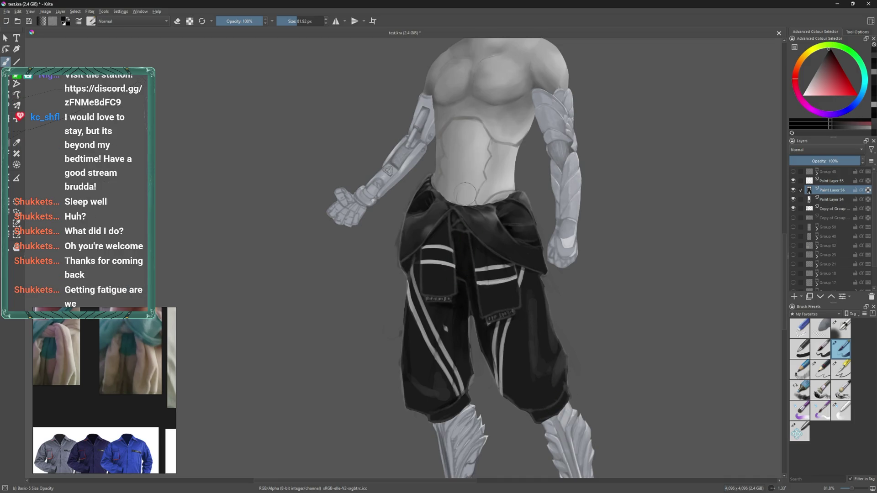
key(bracketleft)
drag(526, 279, 530, 372)
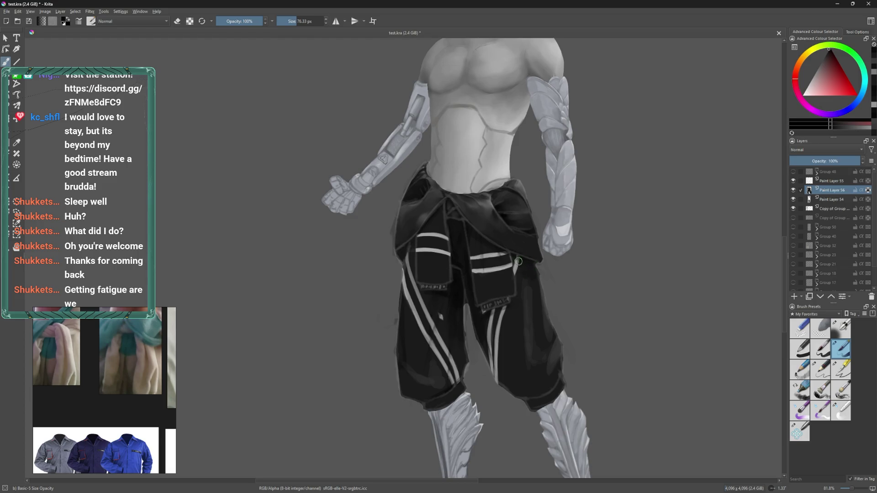
mouse_move(517, 282)
mouse_down()
mouse_move(516, 259)
mouse_move(516, 287)
mouse_move(600, 292)
mouse_up()
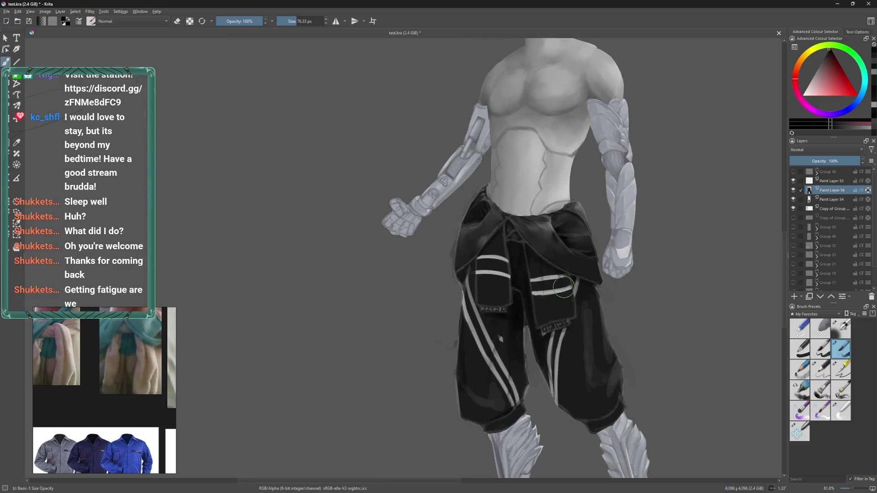
drag(465, 268, 486, 298)
click(111, 403)
key(ctrl+f)
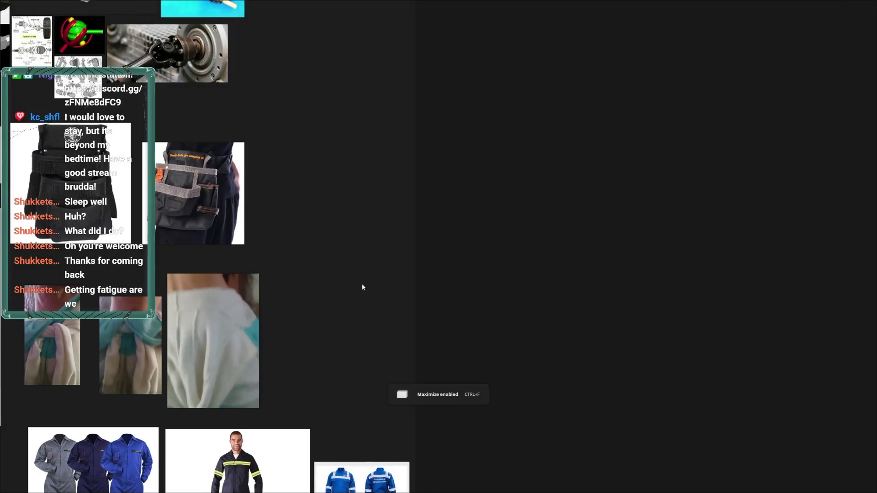
scroll(365, 267, up, 6)
scroll(364, 267, up, 2)
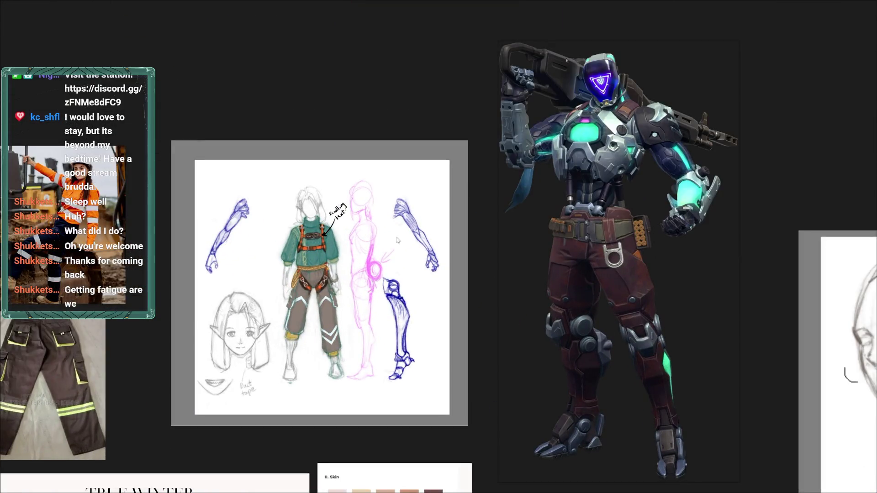
scroll(314, 232, up, 2)
scroll(292, 272, up, 2)
scroll(292, 273, down, 1)
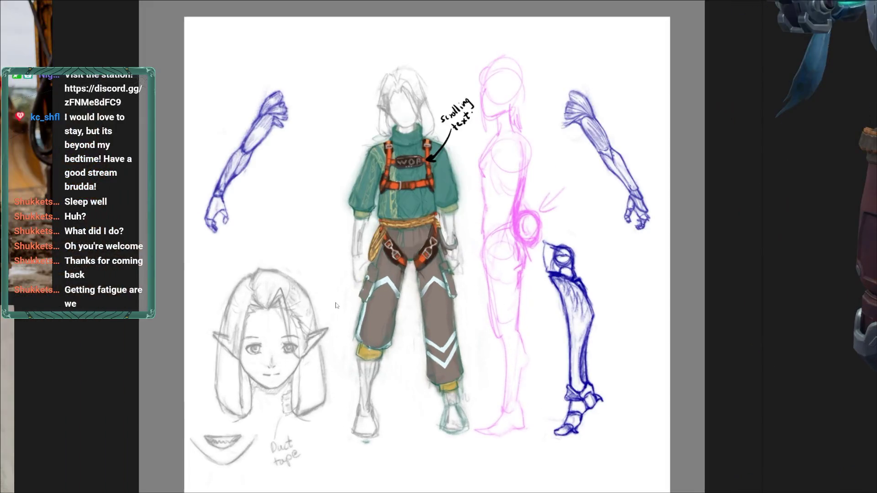
scroll(481, 261, down, 10)
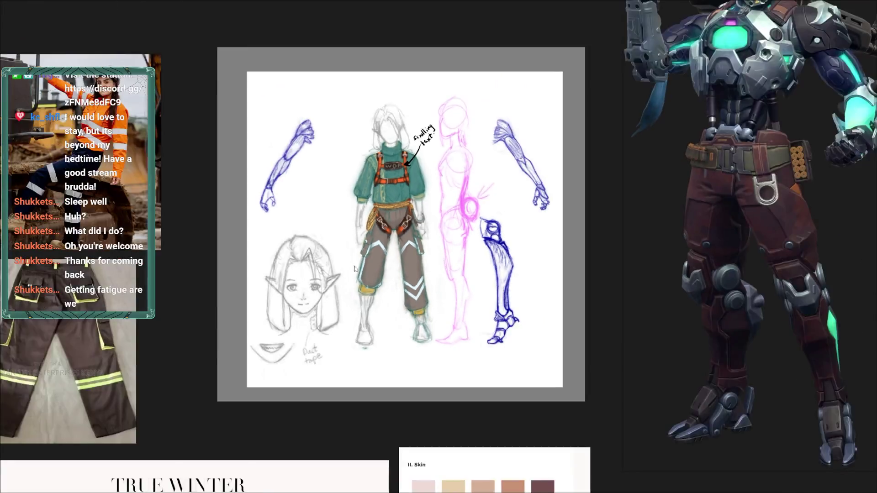
scroll(390, 230, down, 3)
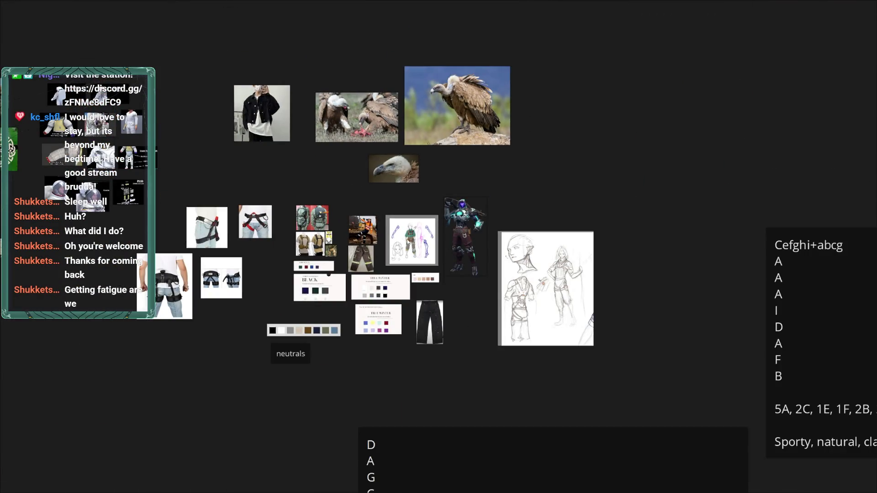
scroll(414, 238, down, 1)
scroll(526, 265, up, 3)
scroll(516, 256, up, 2)
scroll(479, 247, down, 1)
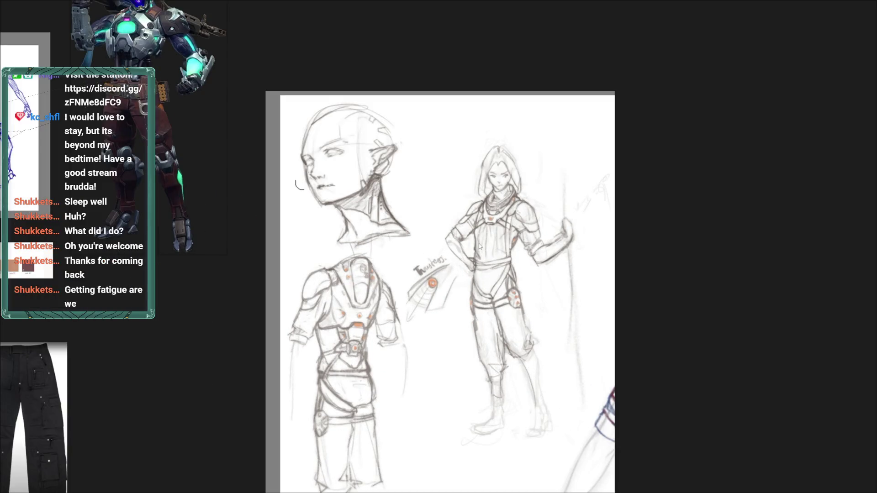
scroll(479, 237, down, 1)
scroll(441, 242, down, 3)
scroll(594, 365, up, 1)
scroll(456, 245, down, 4)
scroll(456, 245, down, 2)
scroll(653, 344, up, 4)
scroll(654, 347, down, 2)
scroll(654, 347, down, 2)
scroll(653, 347, down, 1)
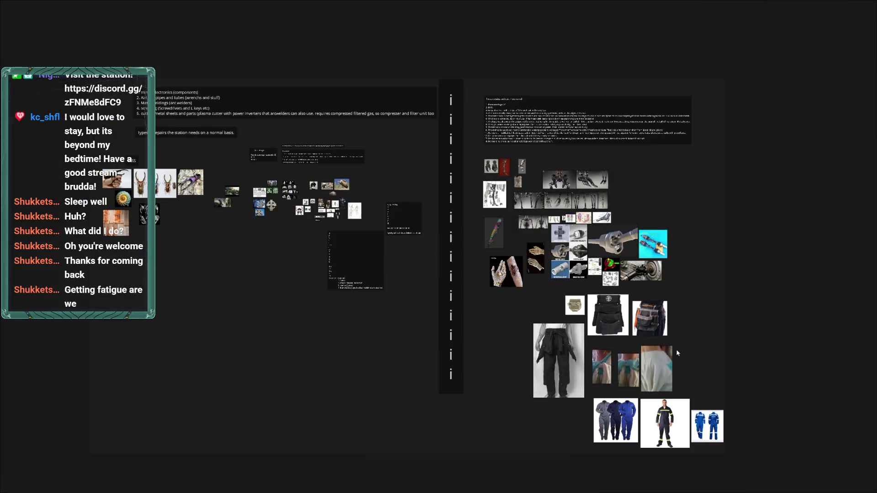
scroll(324, 210, up, 3)
scroll(316, 215, up, 3)
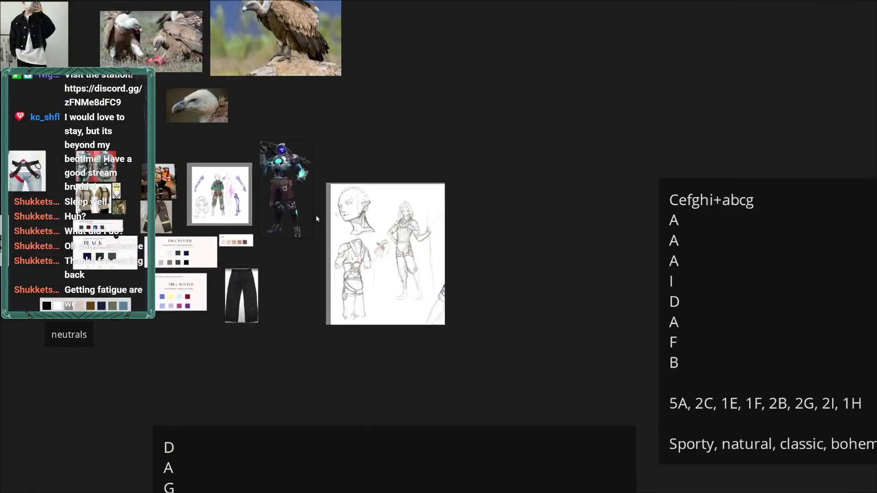
scroll(320, 215, up, 3)
scroll(468, 215, down, 1)
scroll(468, 215, up, 1)
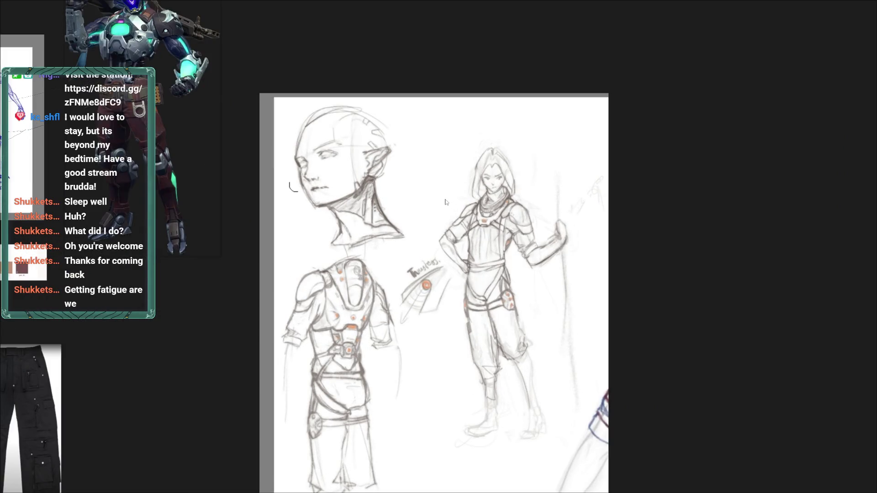
scroll(463, 210, down, 3)
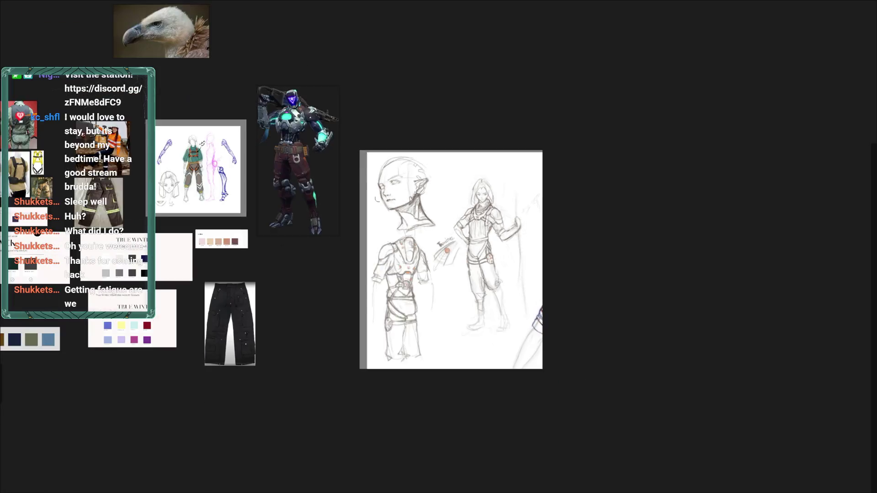
scroll(463, 210, down, 2)
scroll(231, 172, up, 1)
scroll(305, 183, up, 3)
scroll(304, 182, up, 1)
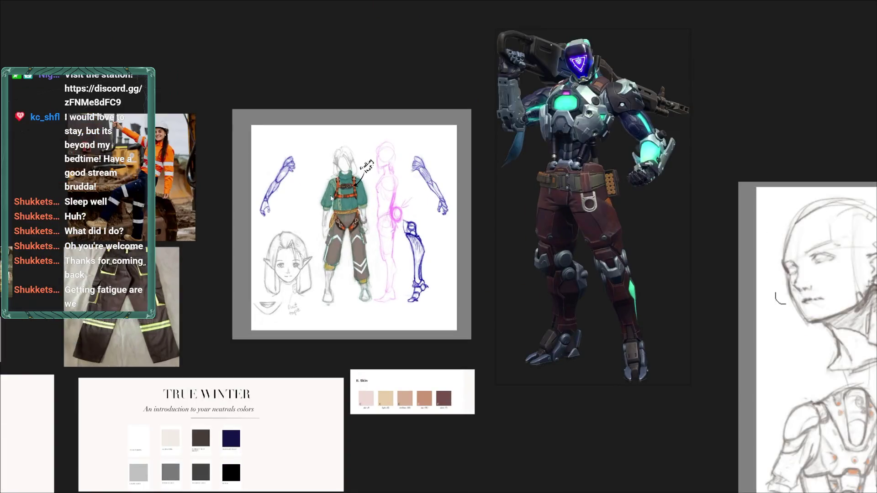
scroll(412, 220, down, 3)
scroll(516, 256, up, 2)
scroll(516, 262, up, 1)
scroll(515, 261, down, 2)
scroll(137, 130, up, 2)
scroll(213, 170, up, 2)
scroll(218, 158, down, 2)
scroll(215, 155, up, 1)
scroll(259, 215, up, 1)
scroll(283, 221, down, 2)
scroll(285, 217, down, 1)
scroll(286, 209, down, 1)
scroll(245, 175, up, 1)
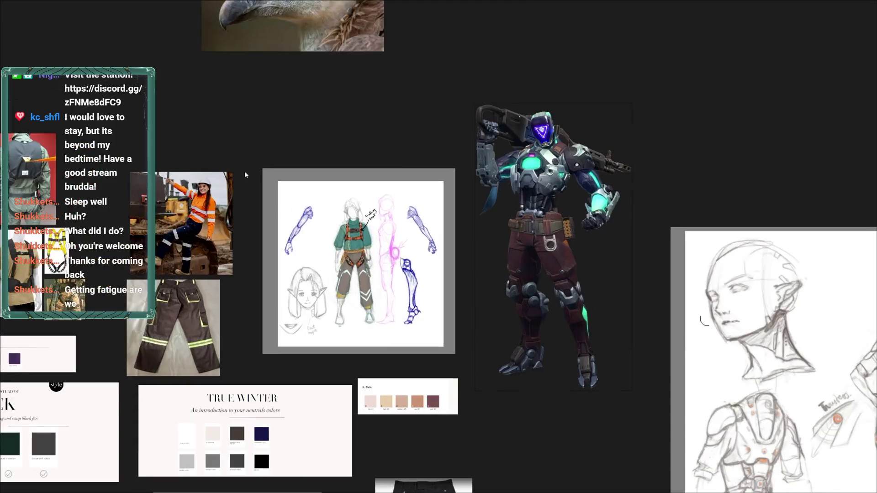
scroll(341, 218, up, 2)
scroll(347, 224, down, 1)
scroll(353, 221, up, 1)
scroll(283, 194, up, 2)
scroll(265, 188, down, 2)
scroll(268, 236, up, 1)
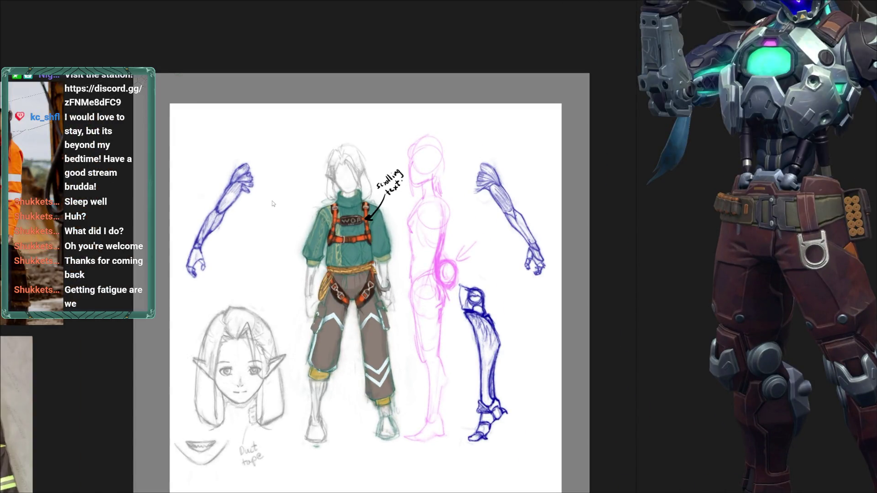
scroll(273, 203, down, 2)
scroll(593, 329, down, 2)
scroll(497, 293, down, 1)
scroll(543, 293, down, 2)
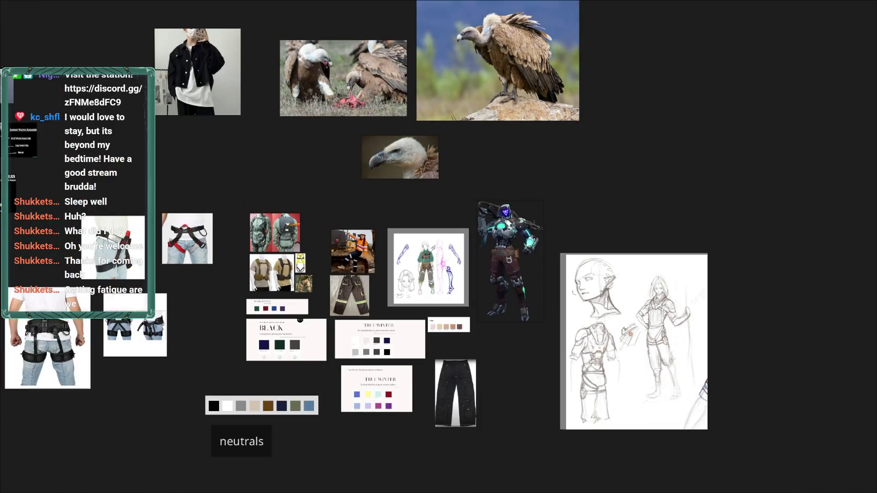
scroll(675, 354, up, 1)
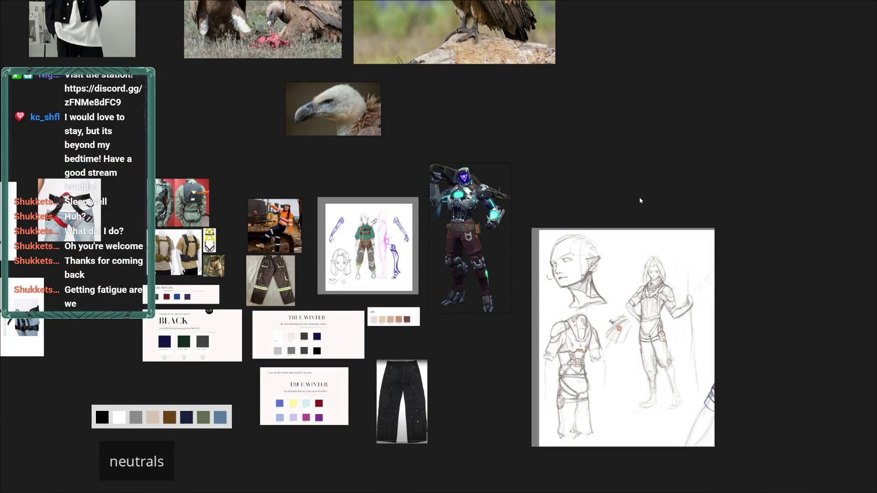
key(ctrl+f)
scroll(507, 217, down, 1)
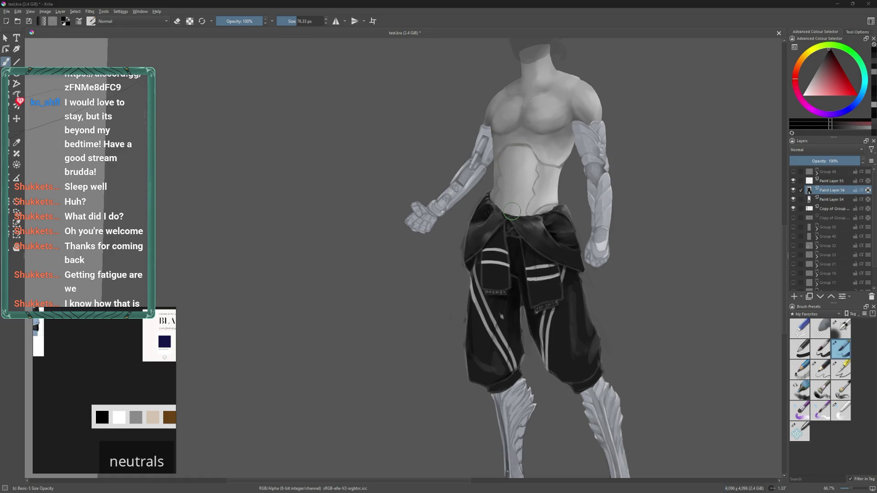
scroll(602, 249, up, 2)
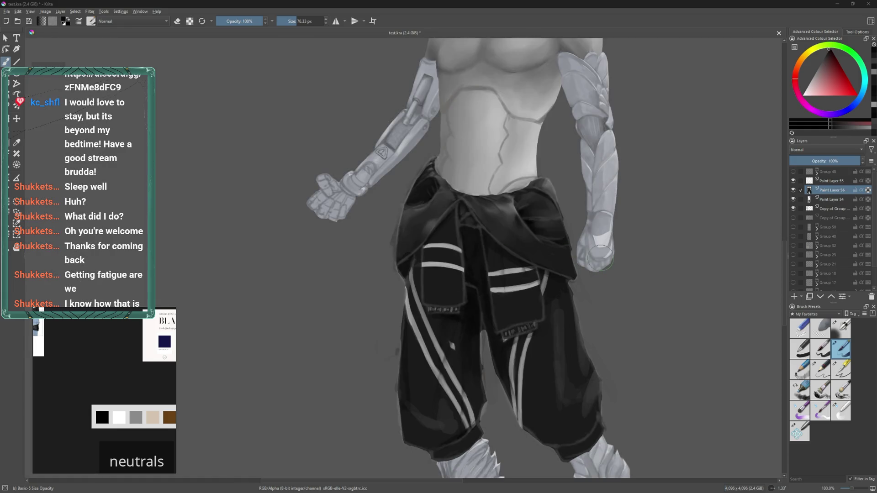
scroll(503, 251, down, 1)
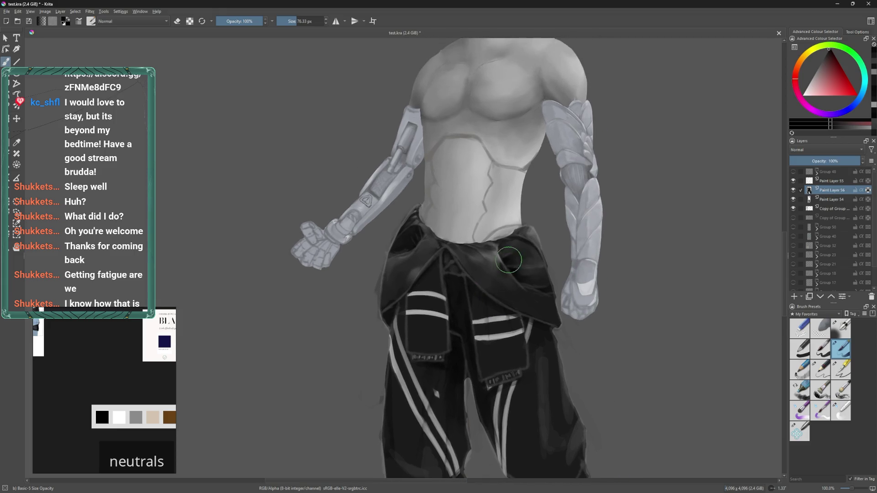
scroll(504, 242, down, 1)
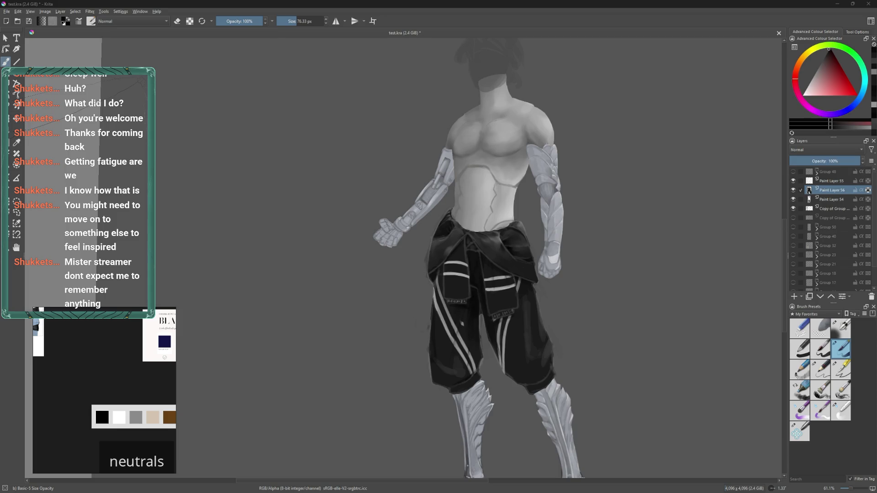
mouse_move(439, 492)
scroll(587, 215, up, 3)
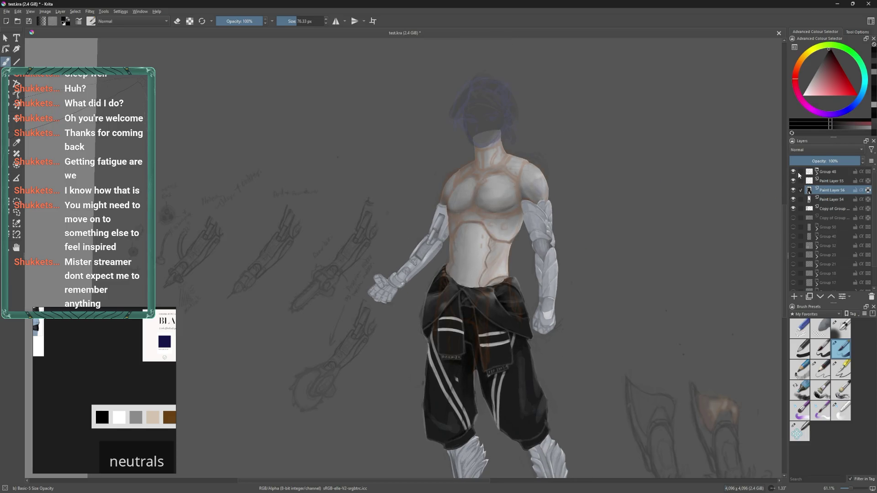
click(832, 181)
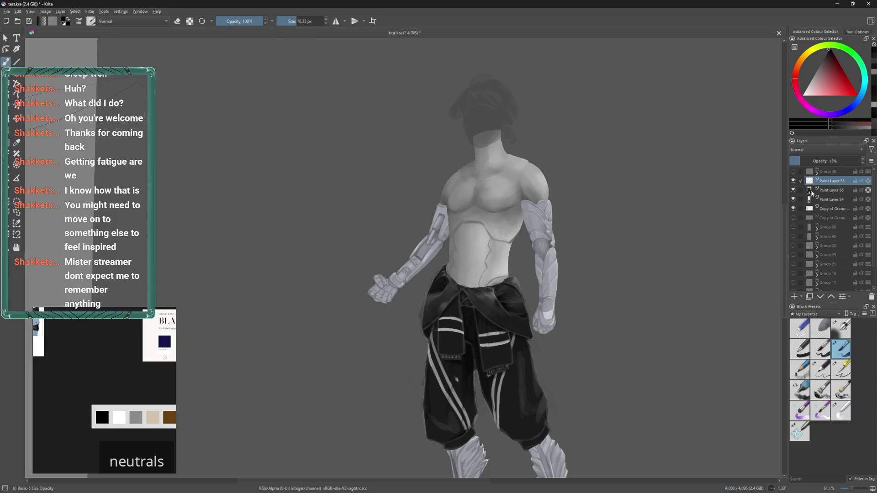
click(831, 211)
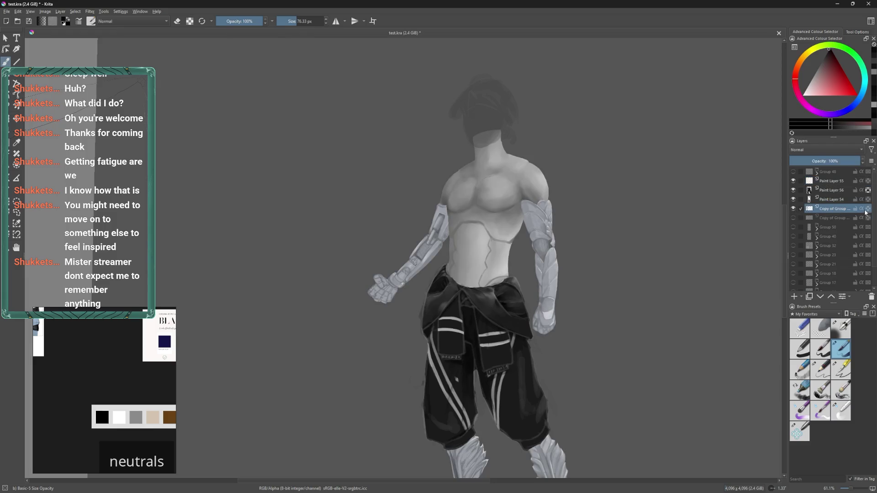
click(844, 414)
click(841, 328)
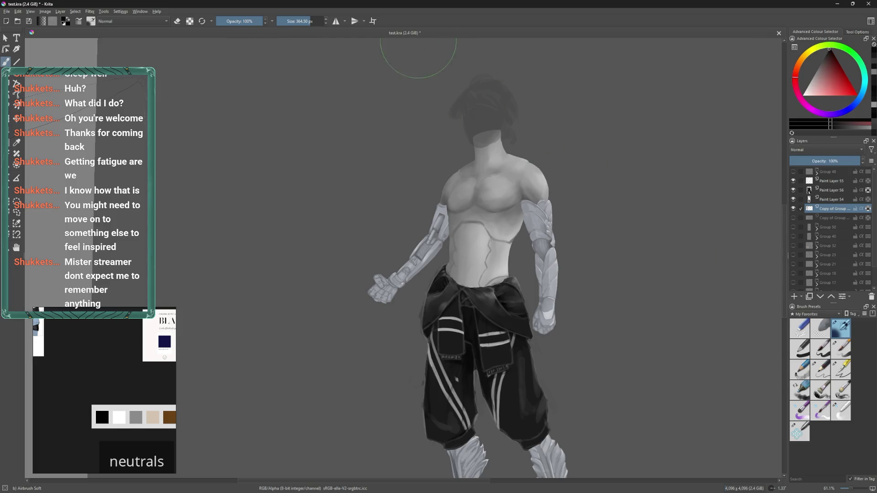
click(166, 21)
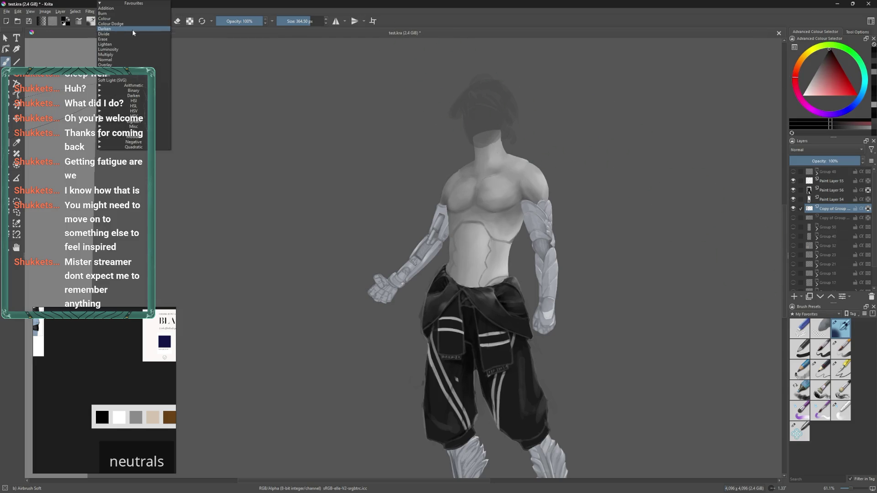
click(140, 55)
drag(500, 126, 562, 180)
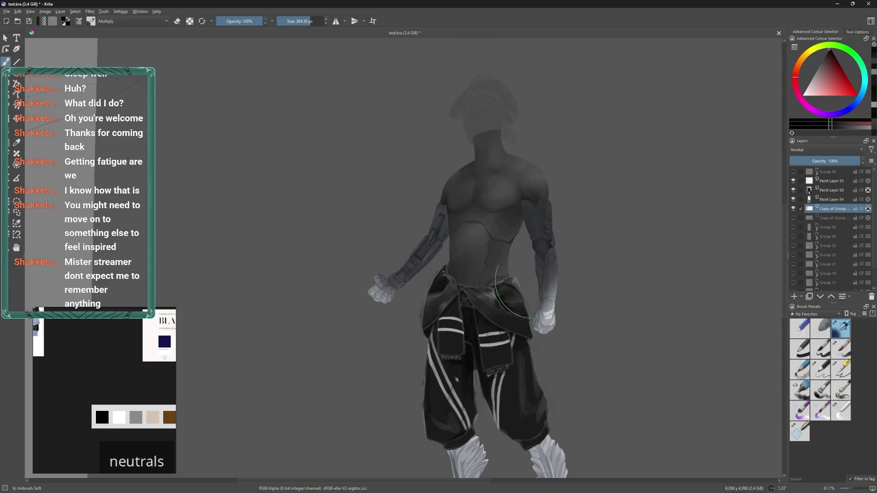
key(ctrl+z)
mouse_move(540, 160)
mouse_down()
mouse_move(511, 159)
mouse_move(444, 242)
mouse_up()
key(ctrl+z)
mouse_move(490, 143)
mouse_down()
mouse_move(512, 211)
mouse_move(535, 201)
mouse_up()
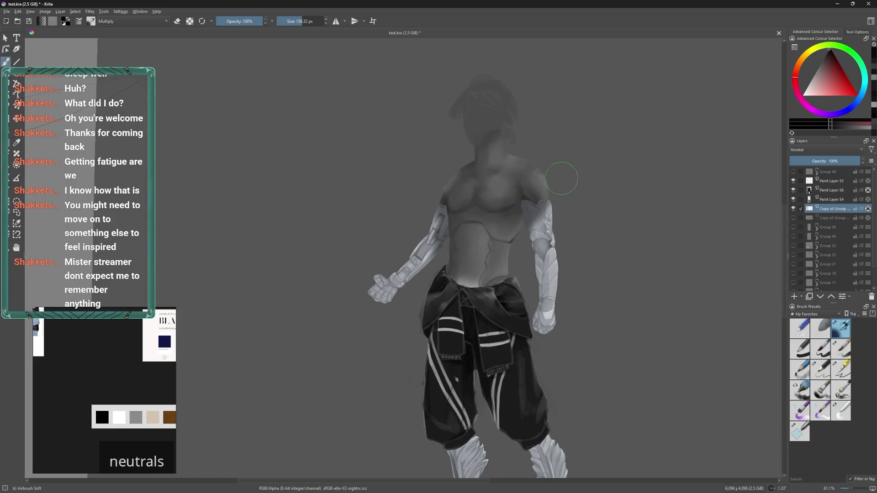
click(826, 189)
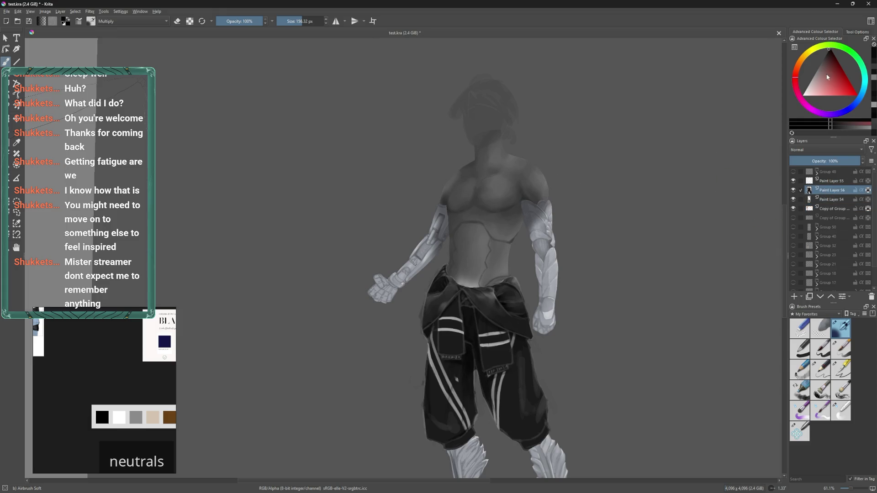
click(837, 78)
click(800, 69)
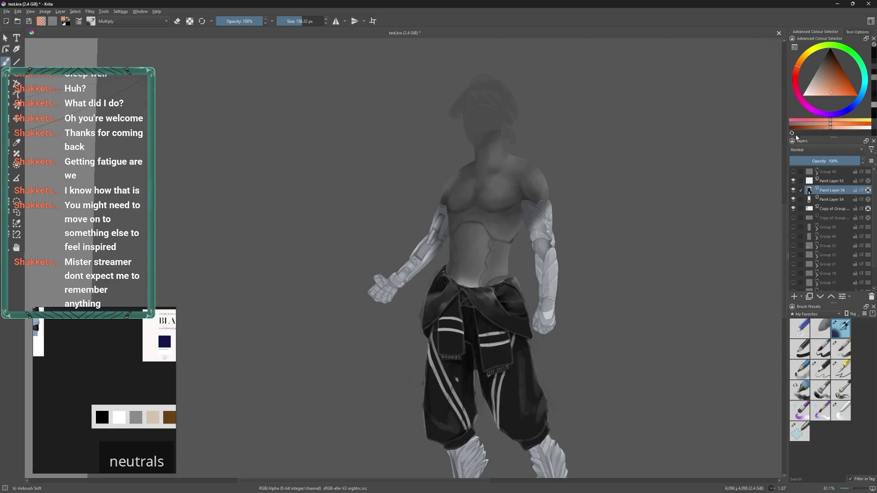
click(837, 89)
mouse_move(534, 214)
mouse_down()
mouse_move(567, 213)
mouse_move(423, 338)
mouse_up()
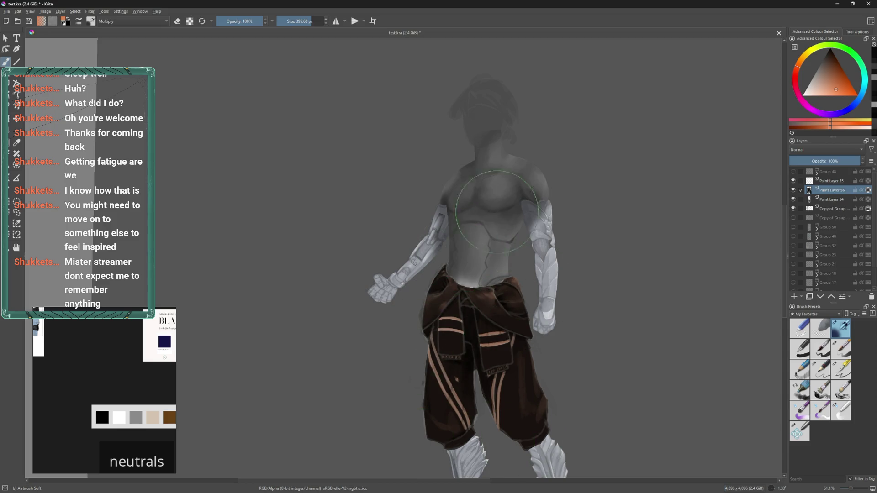
scroll(590, 329, down, 1)
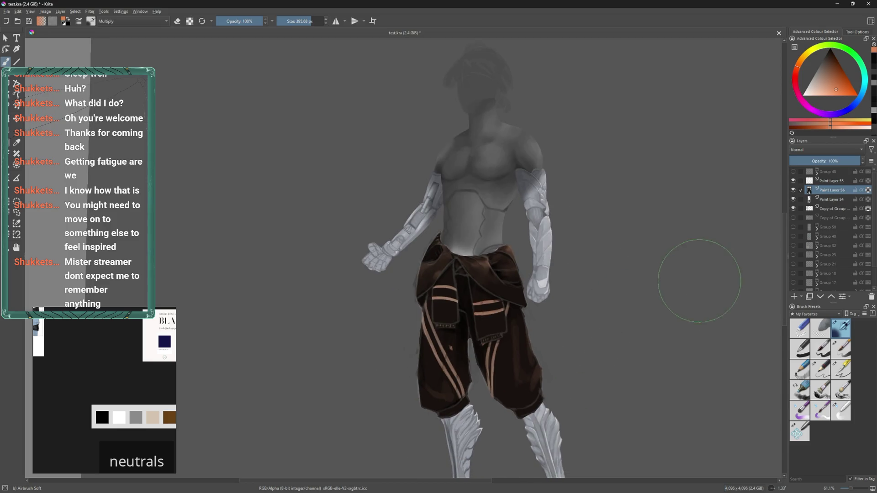
drag(540, 440, 597, 338)
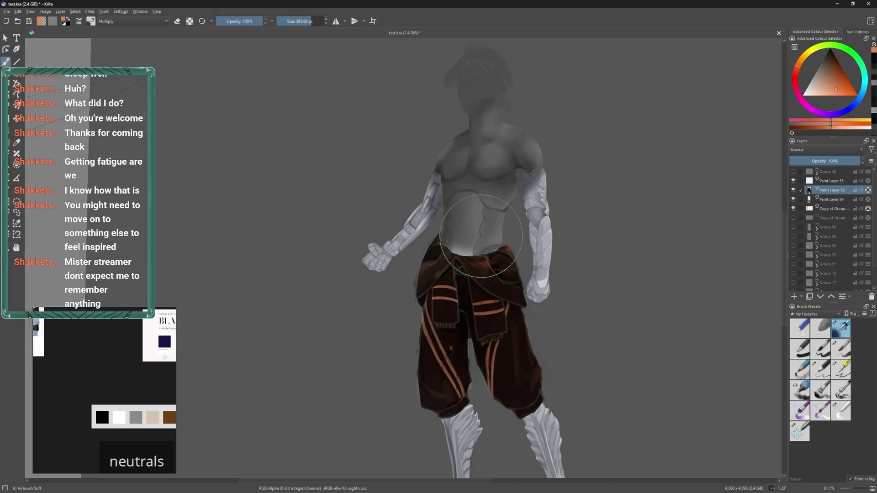
scroll(598, 297, up, 2)
key(bracketleft)
key(bracketleft)
click(851, 53)
drag(425, 319, 516, 322)
scroll(612, 211, down, 2)
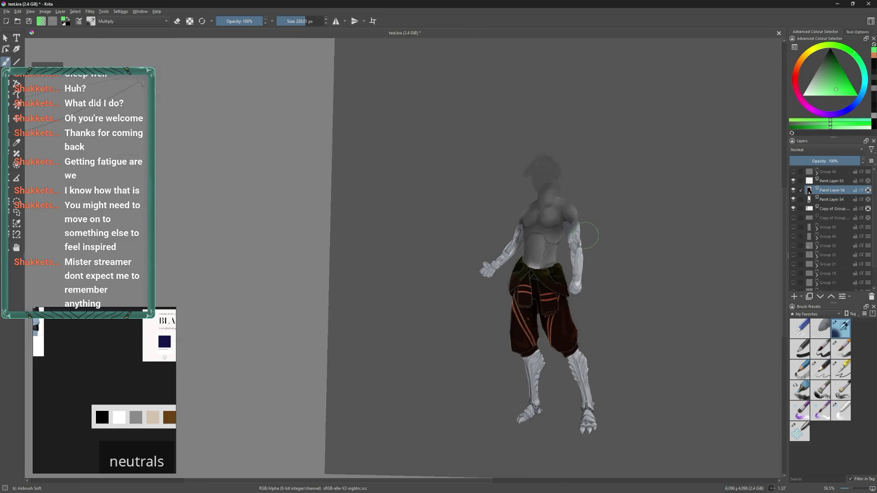
scroll(585, 206, up, 1)
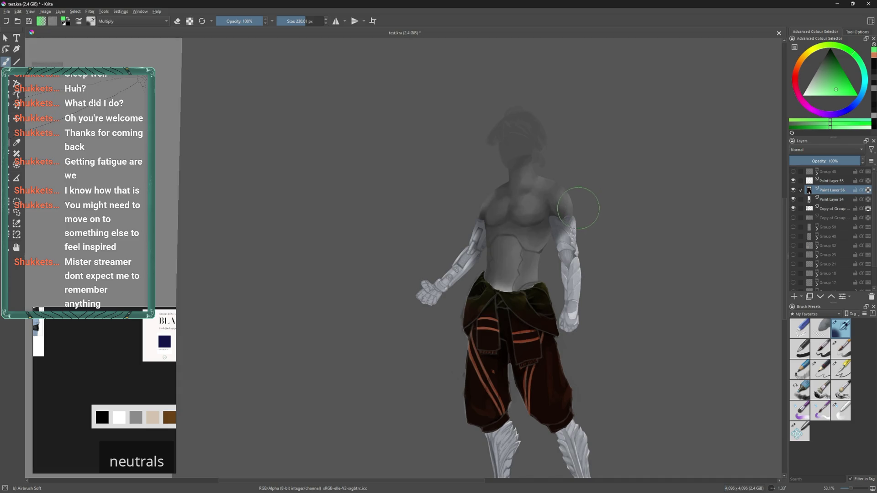
drag(594, 227, 577, 214)
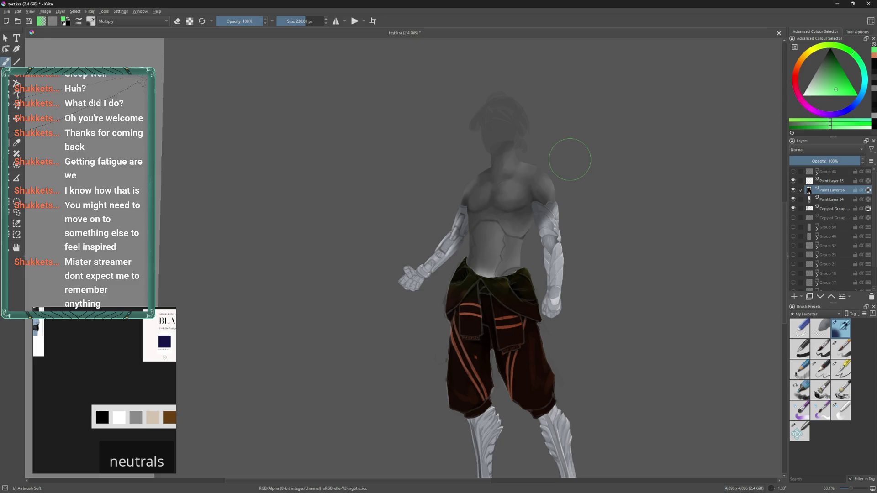
key(ctrl+z)
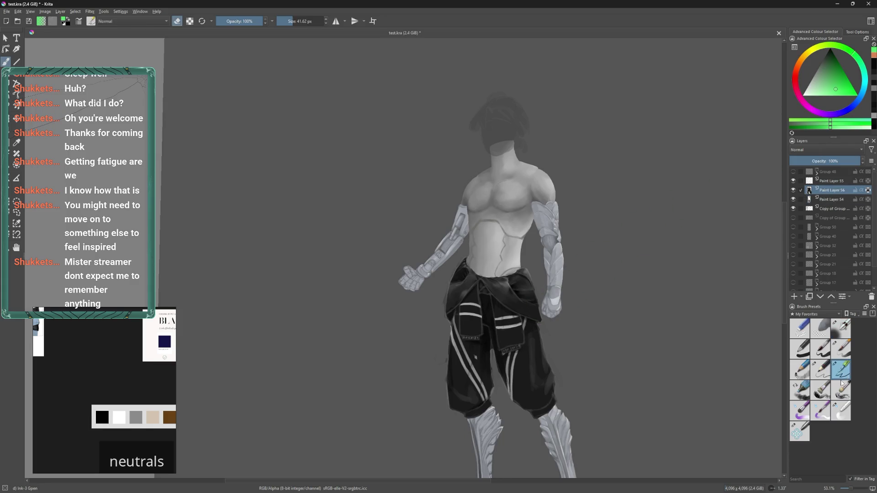
- Set up the Basic-5 Size Opacity brush with black paint at about 20 px
click(841, 349)
scroll(511, 297, down, 2)
scroll(511, 297, up, 3)
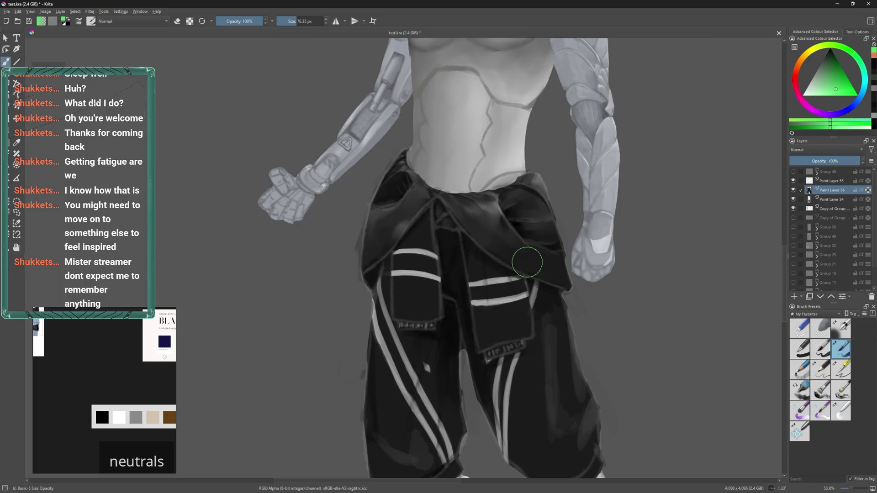
key(bracketleft)
key(bracketleft)
key(bracketleft)
scroll(507, 316, up, 1)
scroll(508, 316, up, 2)
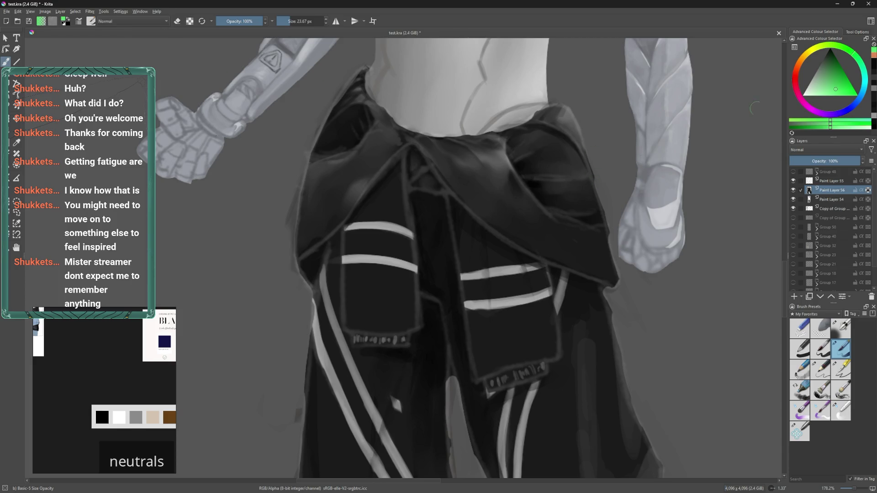
drag(834, 72, 830, 54)
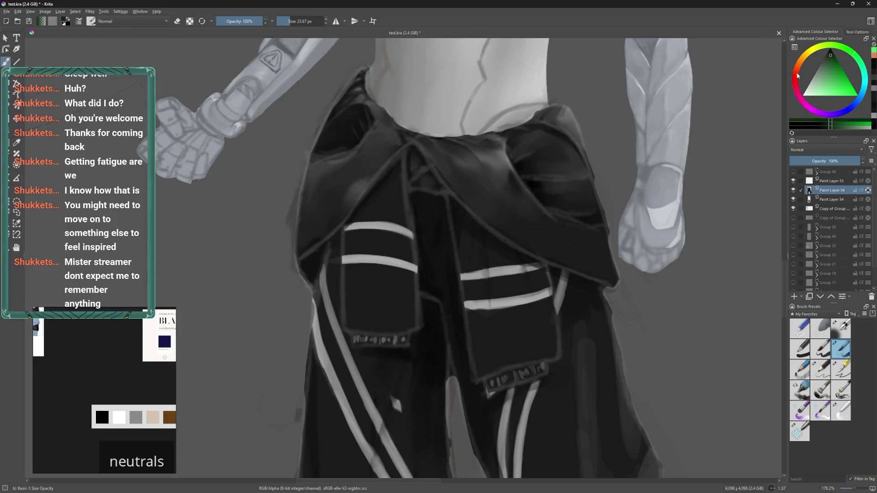
click(796, 72)
click(822, 61)
scroll(491, 337, down, 1)
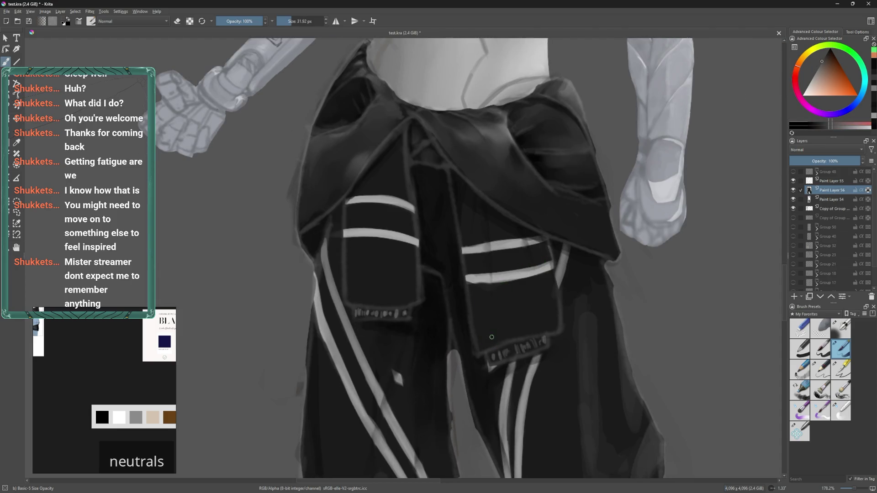
key(bracketleft)
key(d)
key(bracketleft)
key(bracketright)
- Darken the flap's lower band and right edge, then paint a dark band between the flaps with Blender Basic
drag(511, 337, 560, 315)
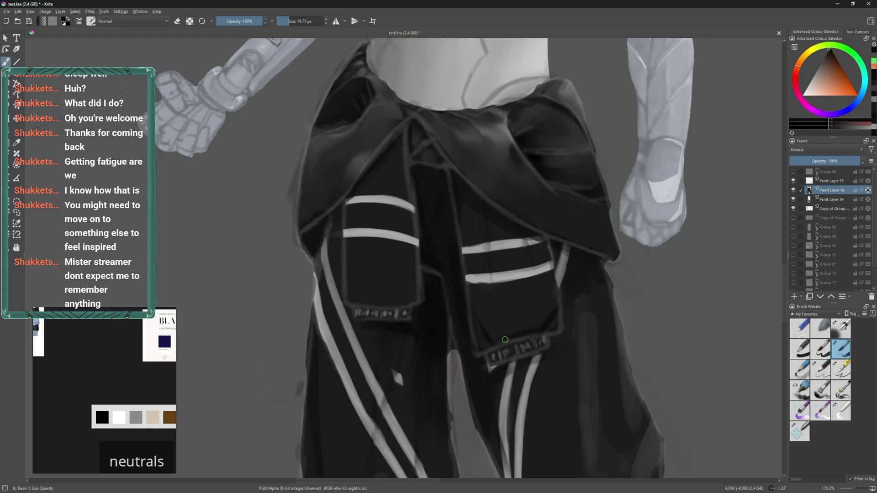
drag(424, 339, 441, 327)
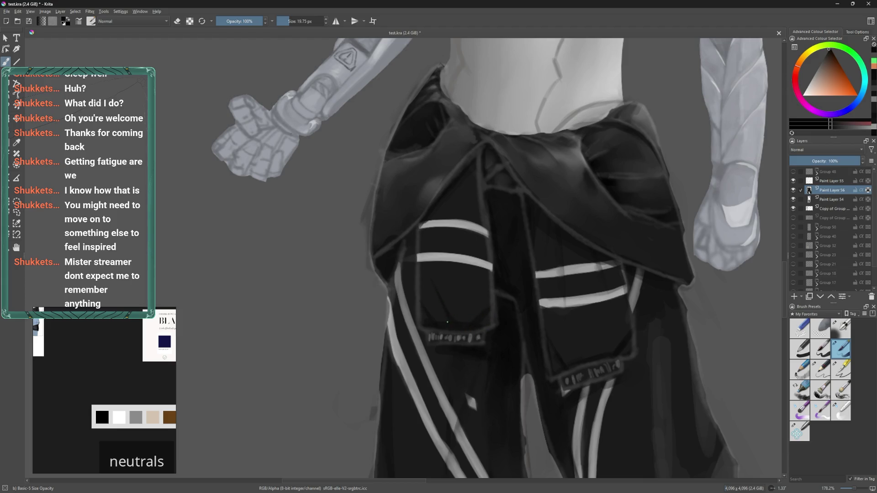
drag(591, 244, 580, 214)
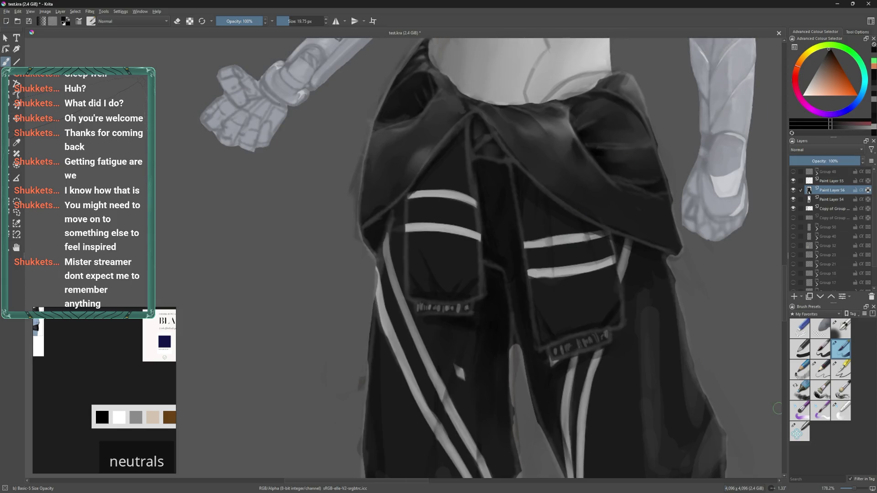
click(841, 414)
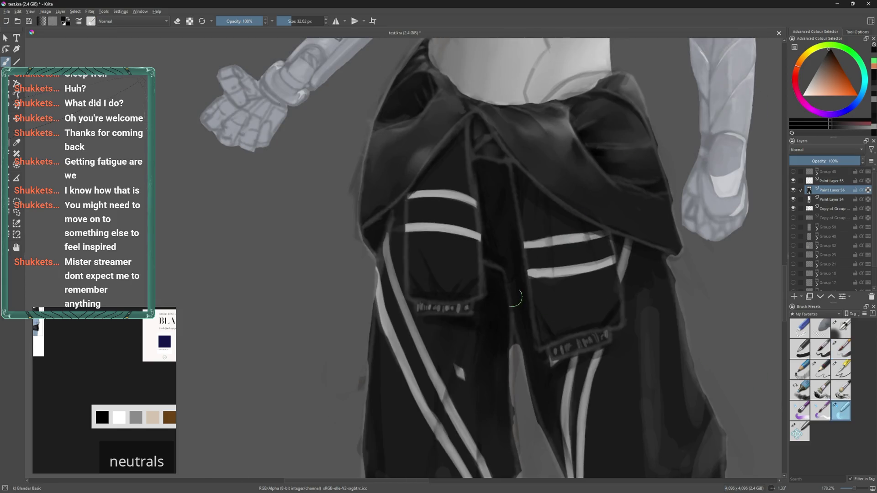
key(bracketleft)
drag(454, 268, 482, 290)
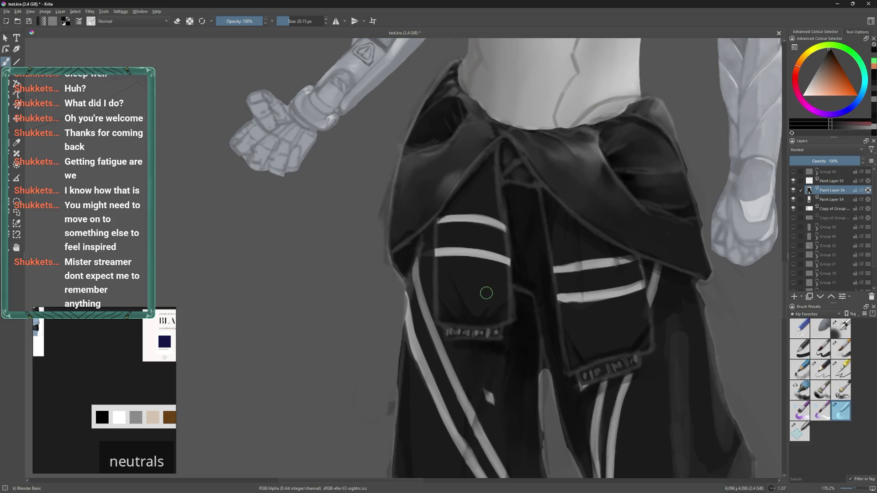
key(bracketleft)
mouse_move(494, 302)
mouse_down()
mouse_move(532, 269)
mouse_move(508, 304)
mouse_up()
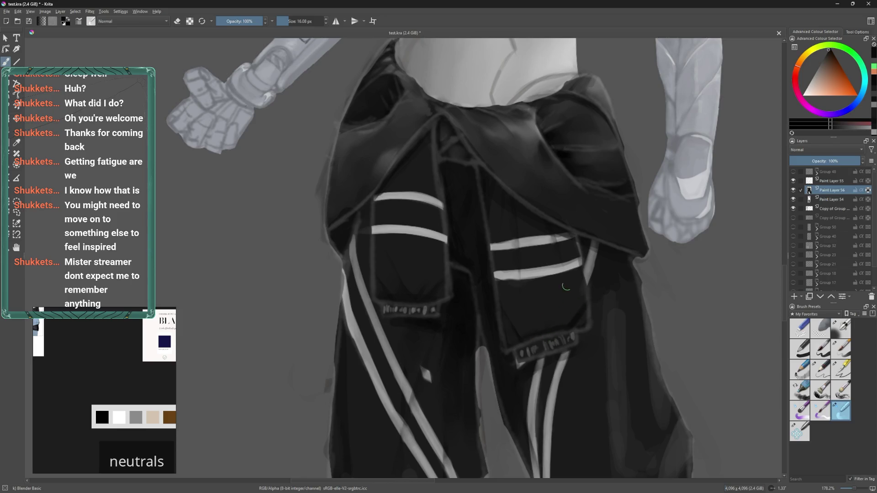
click(841, 349)
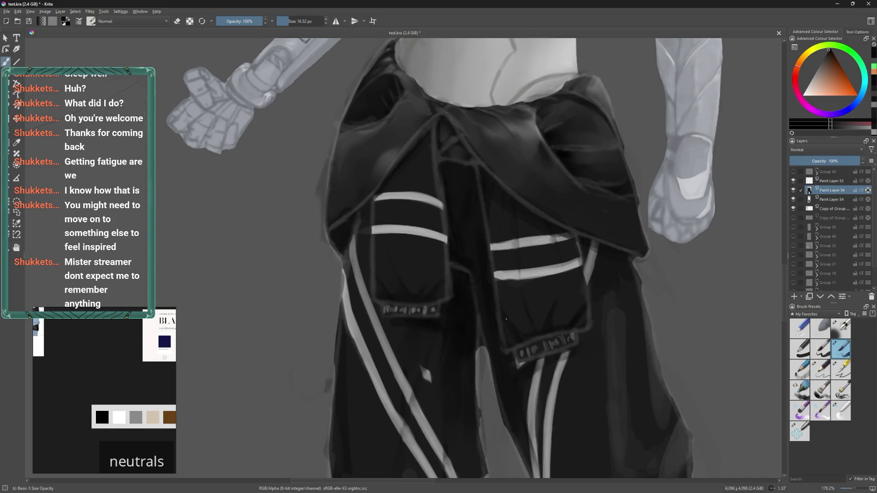
click(842, 417)
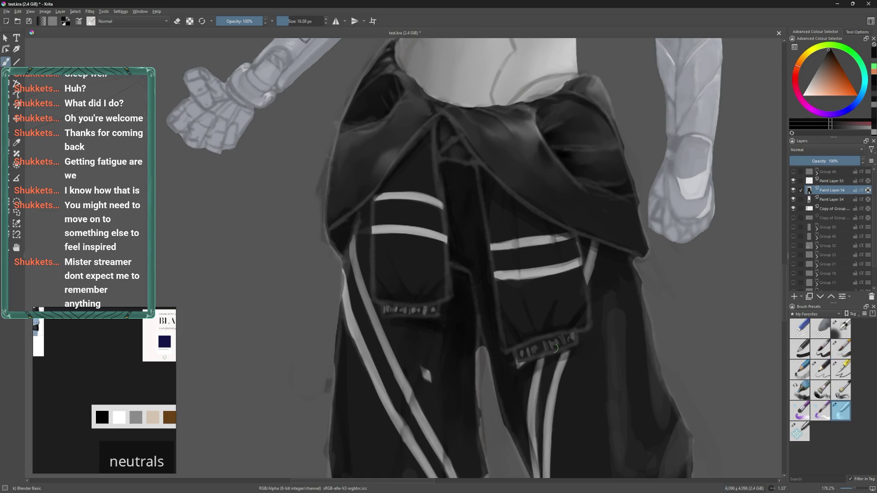
key(bracketright)
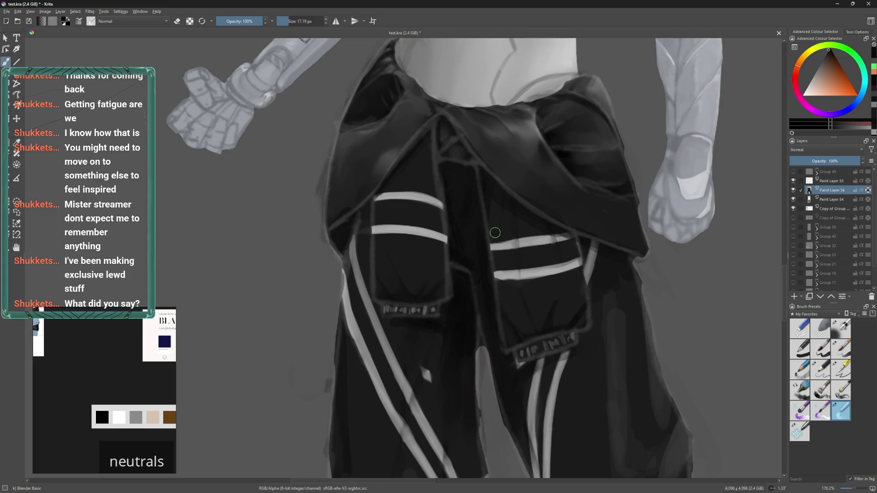
drag(495, 233, 494, 350)
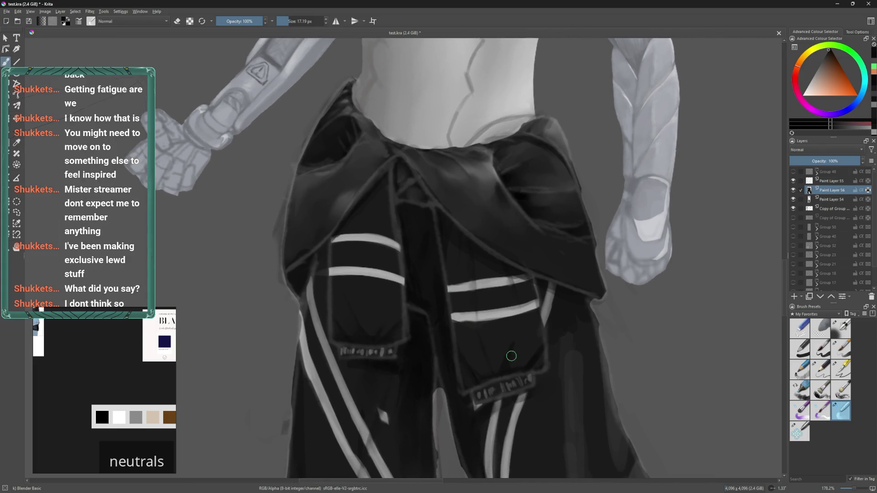
drag(528, 318, 512, 309)
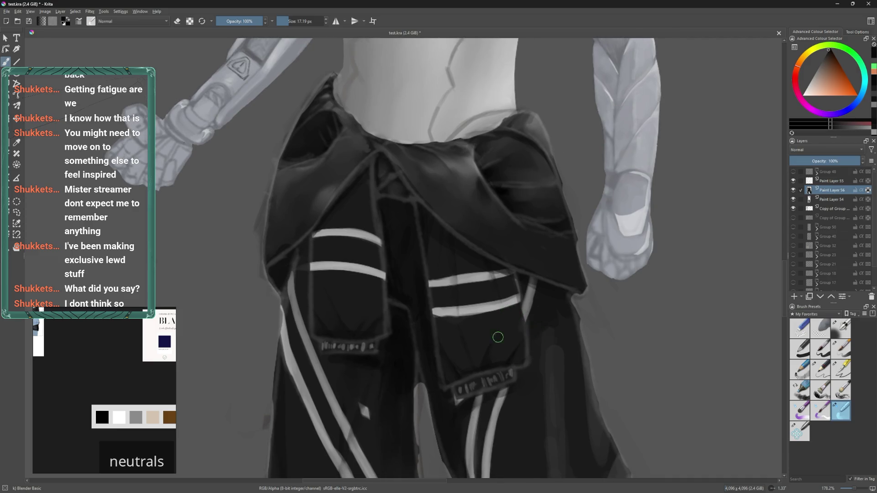
mouse_move(500, 329)
mouse_down()
mouse_move(532, 324)
mouse_move(567, 359)
mouse_up()
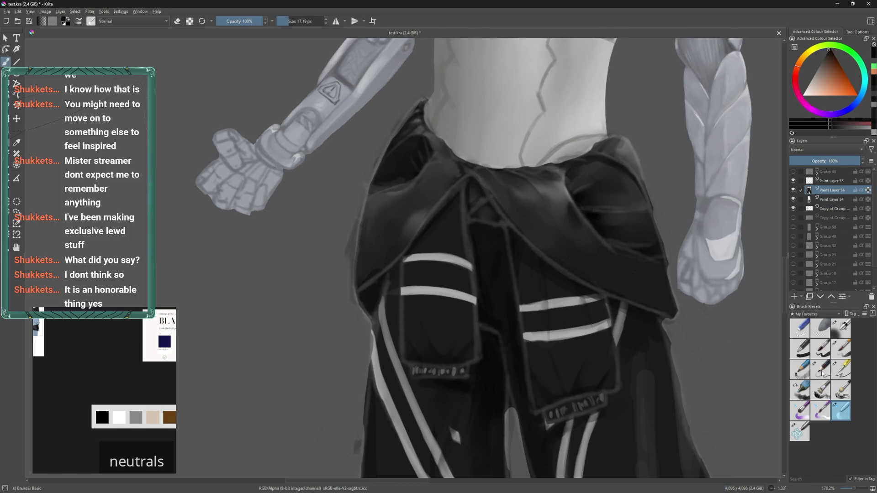
click(845, 356)
drag(479, 370, 470, 355)
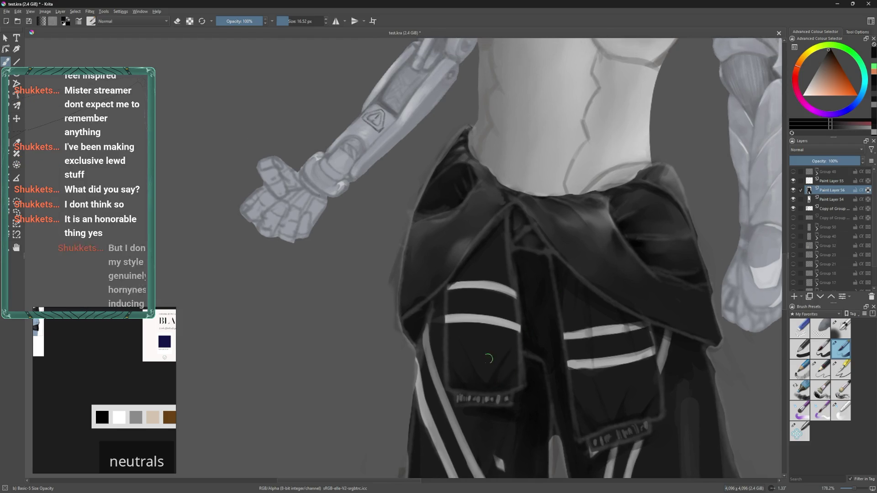
drag(443, 342, 467, 357)
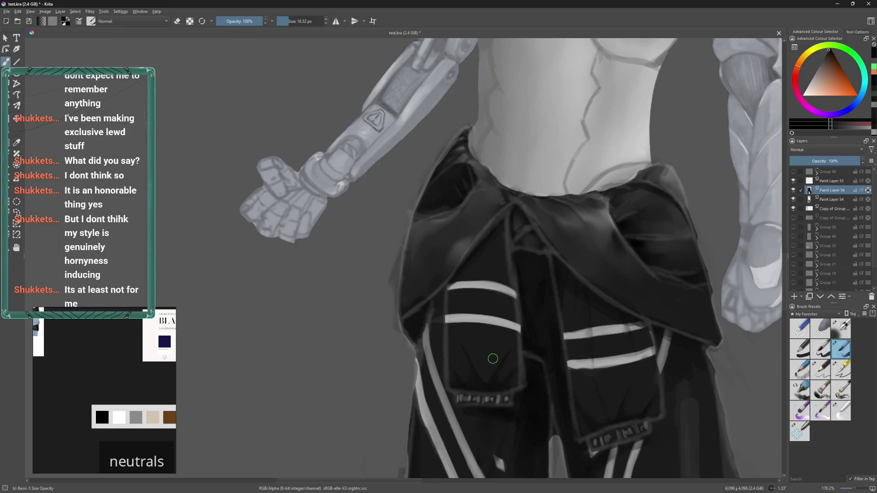
mouse_move(498, 358)
mouse_down()
mouse_move(552, 361)
mouse_move(545, 339)
mouse_up()
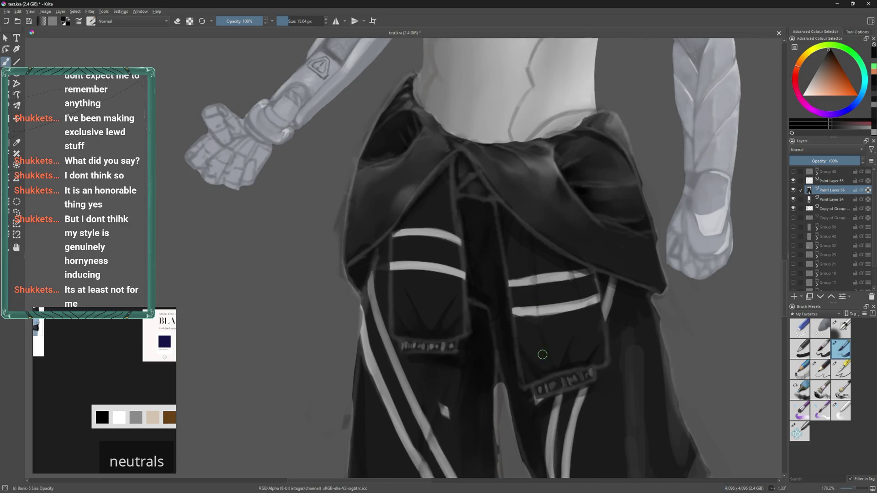
drag(559, 326, 550, 305)
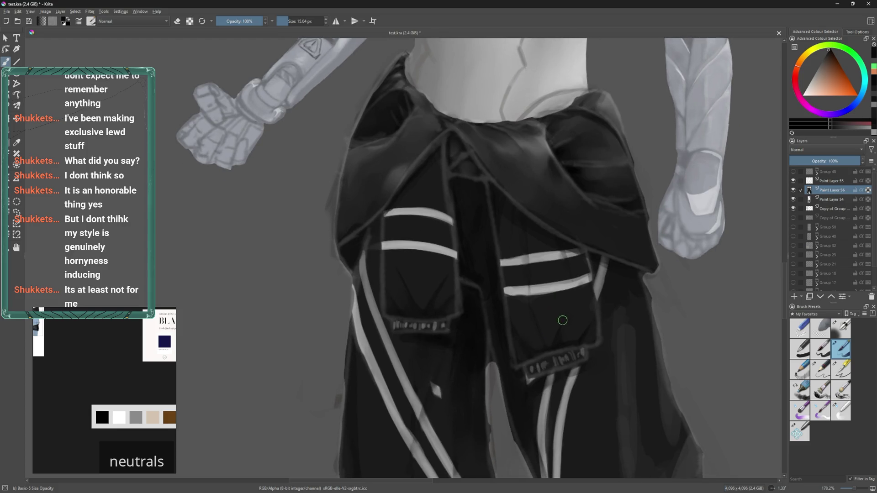
drag(573, 335, 584, 319)
drag(514, 301, 564, 314)
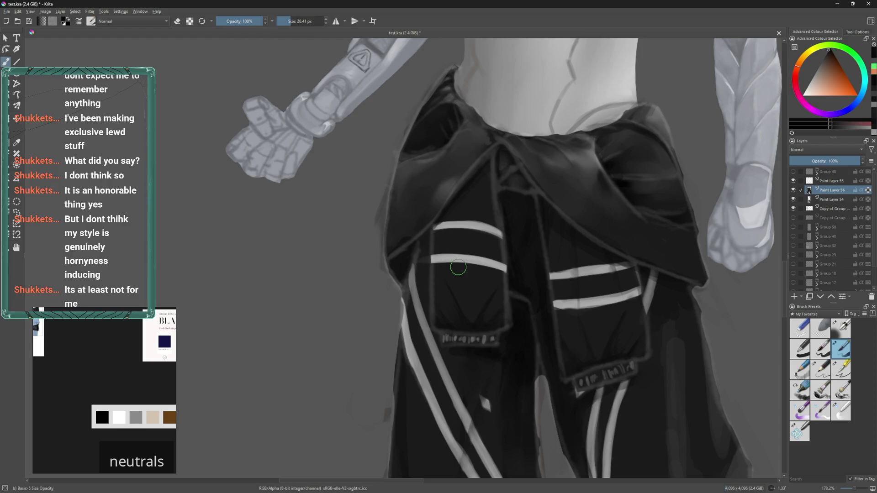
drag(513, 294, 521, 311)
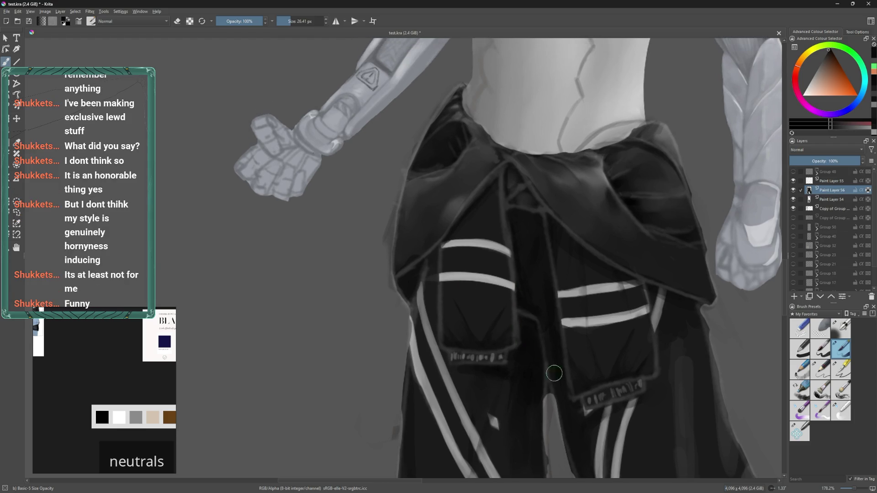
click(841, 411)
shift+drag(473, 327, 484, 326)
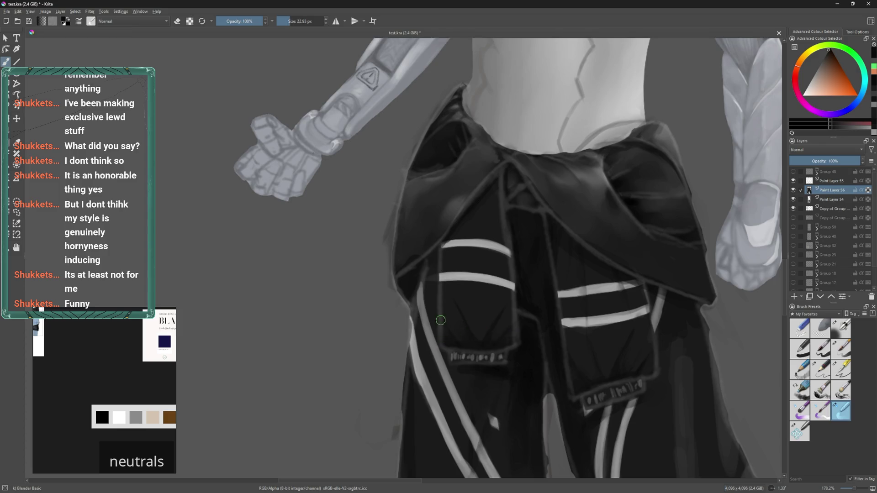
key(bracketleft)
drag(538, 315, 494, 298)
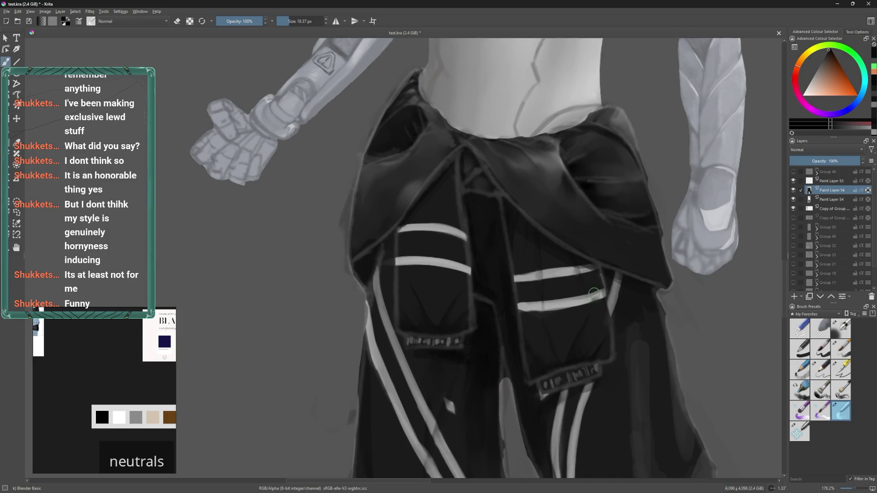
shift+drag(593, 293, 586, 299)
drag(553, 305, 536, 297)
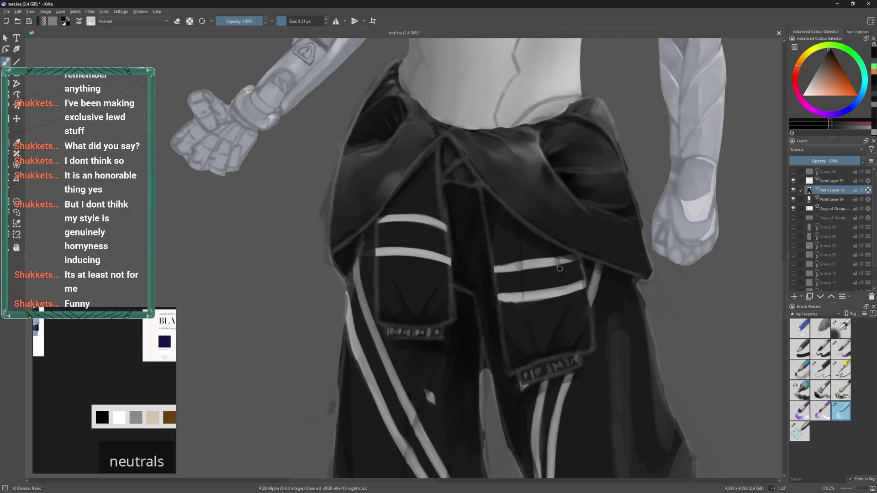
drag(560, 269, 573, 316)
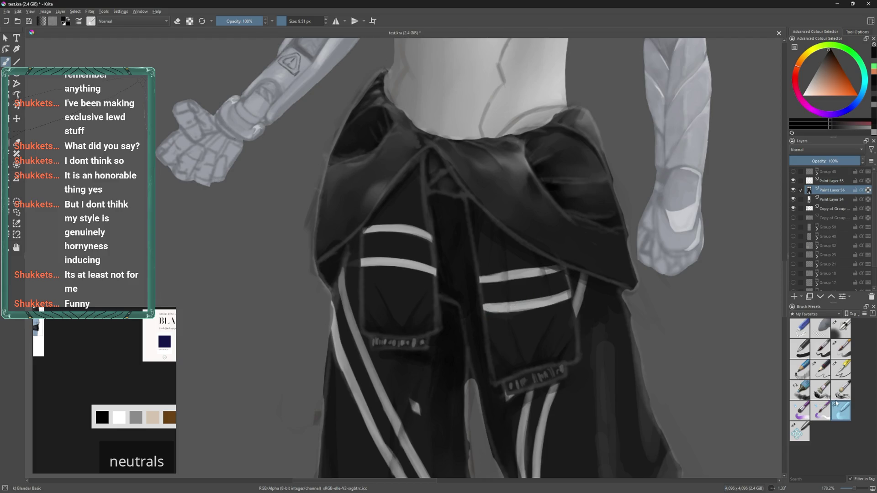
click(841, 349)
drag(567, 315, 598, 337)
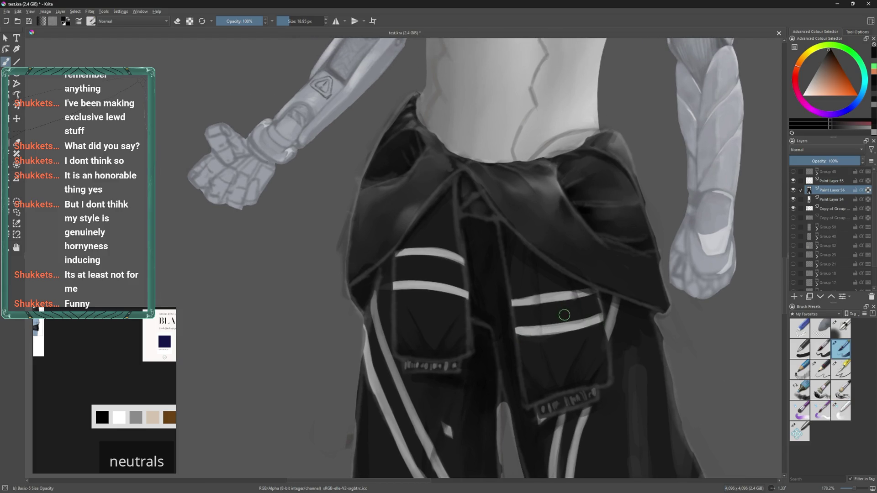
drag(541, 346, 534, 346)
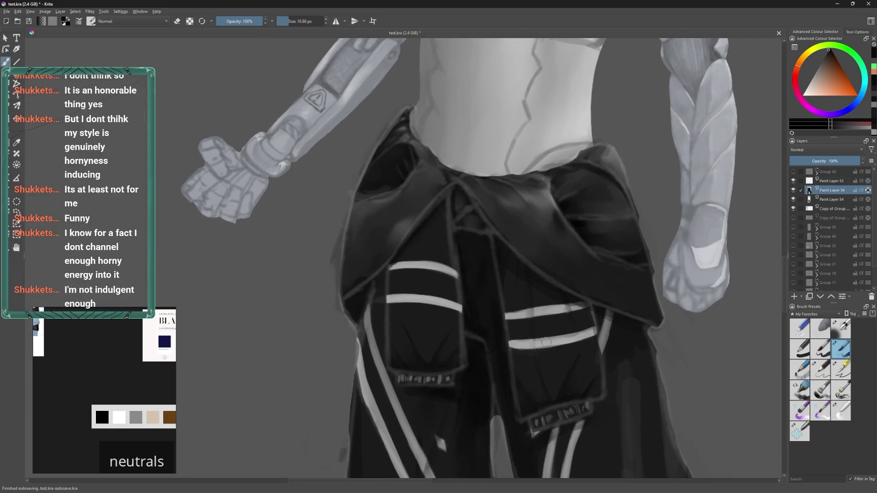
drag(536, 328, 579, 330)
drag(544, 307, 599, 332)
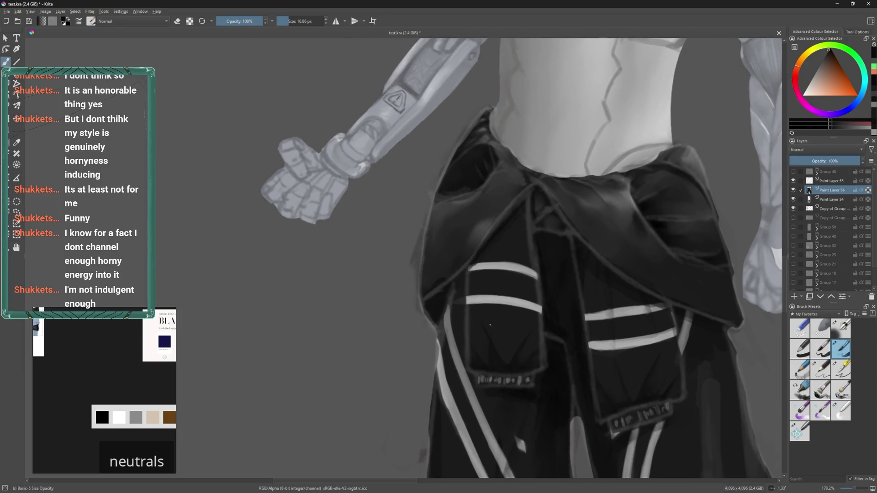
ctrl+click(493, 345)
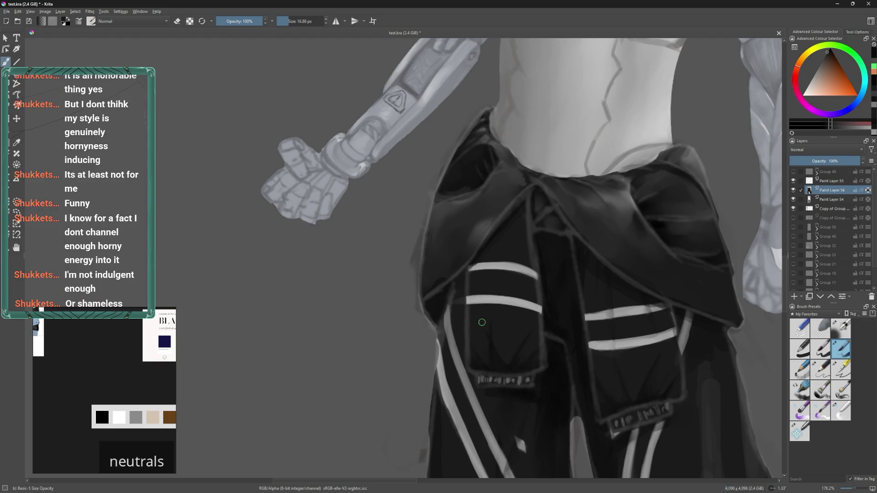
ctrl+click(491, 348)
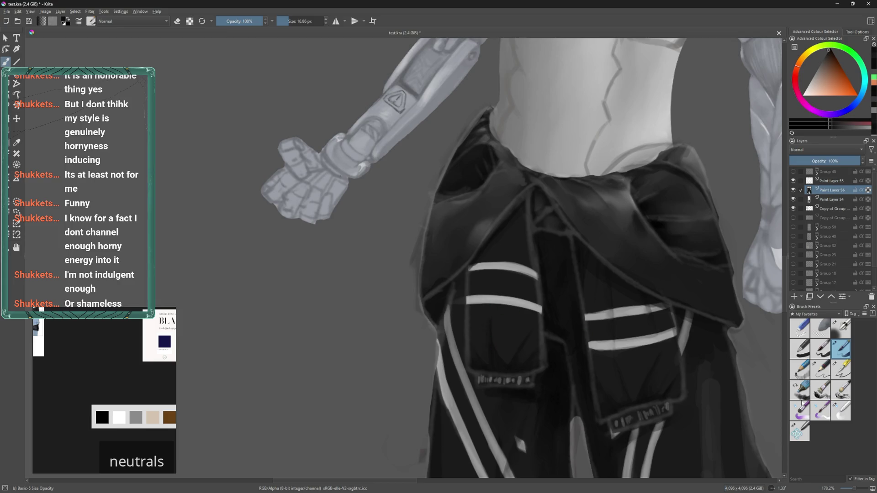
click(840, 413)
shift+drag(492, 317, 485, 337)
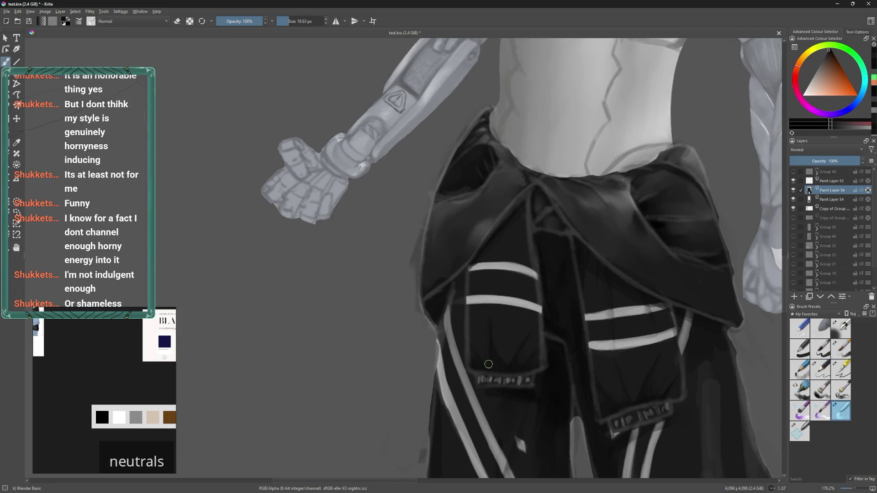
key(bracketleft)
click(844, 353)
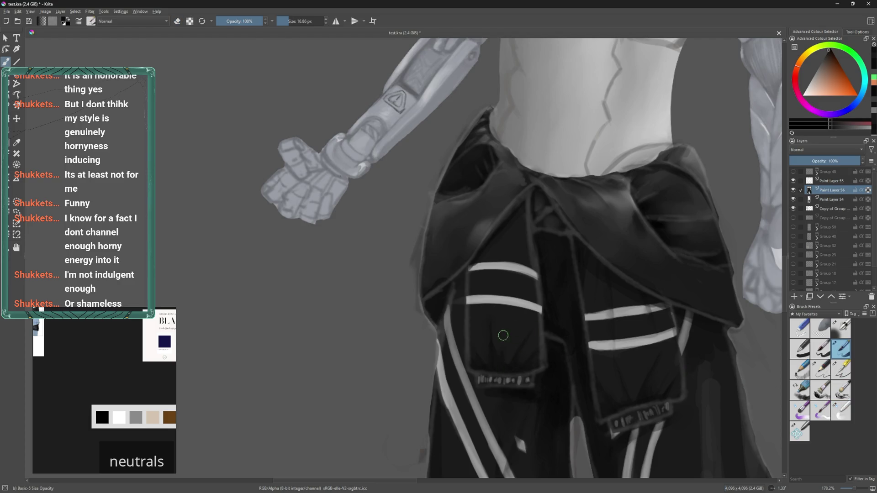
ctrl+click(503, 335)
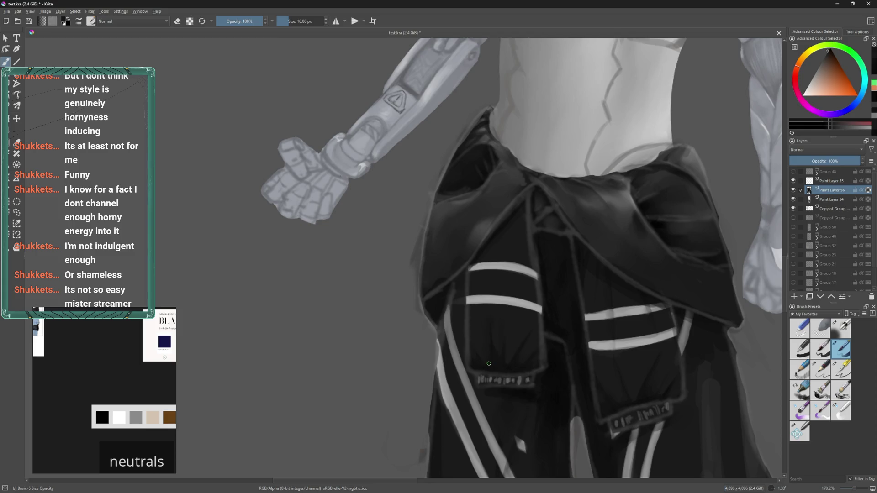
drag(505, 379, 521, 379)
ctrl+click(496, 352)
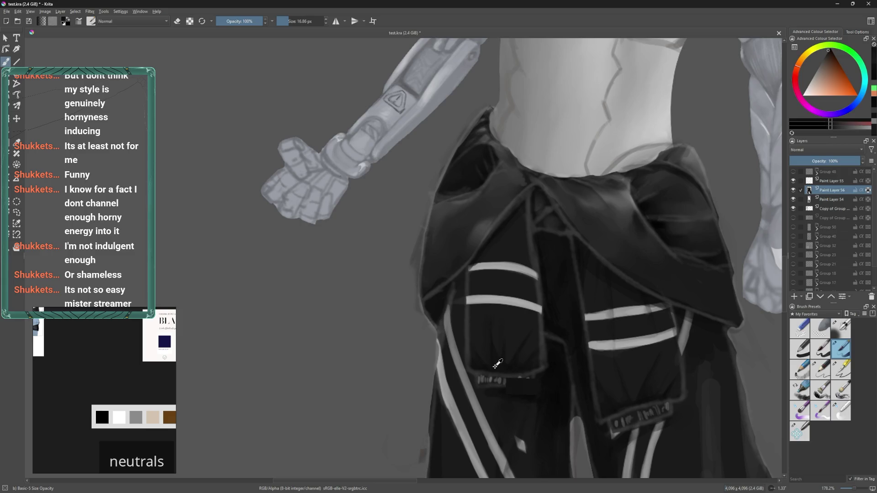
key(ctrl+z)
ctrl+click(489, 342)
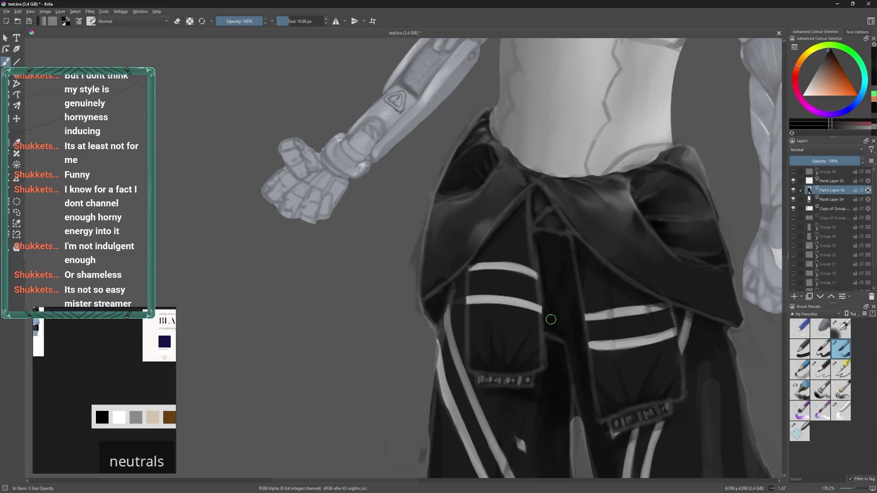
drag(551, 319, 475, 306)
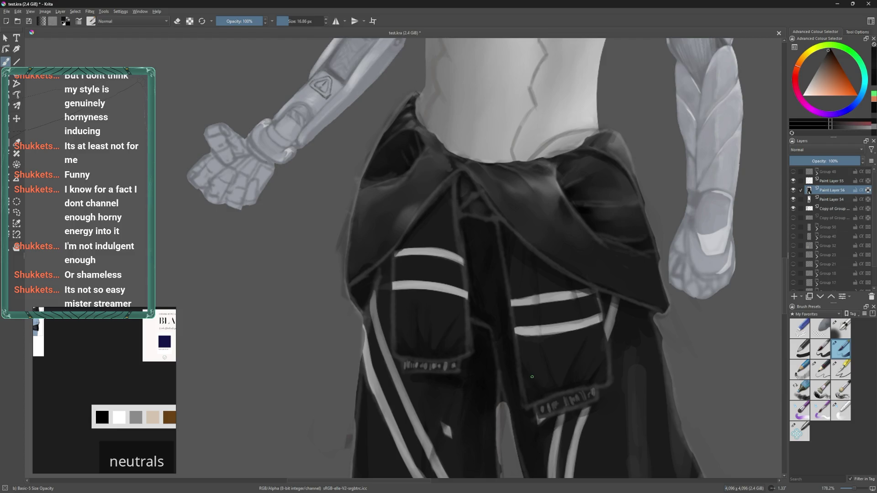
ctrl+click(527, 359)
ctrl+click(566, 411)
ctrl+click(544, 366)
- Zoom to about 210% over the pocket flaps and select the Blender Basic brush at 5.63 px
scroll(544, 328, down, 2)
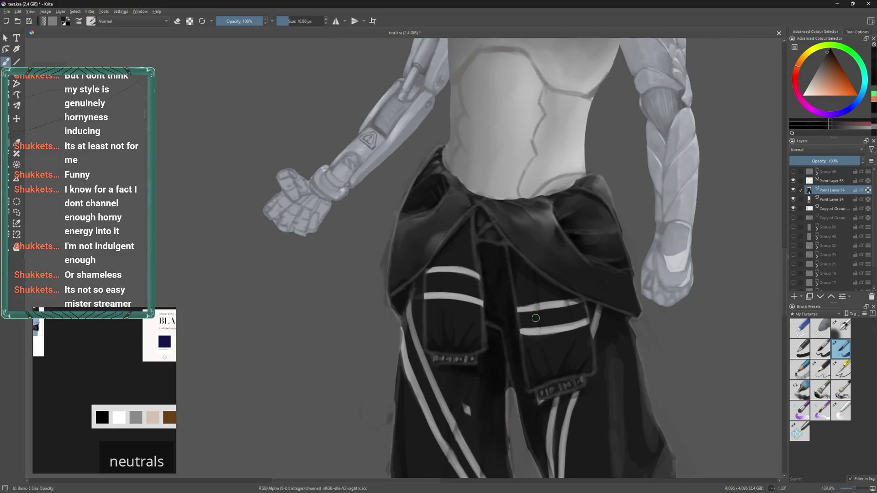
scroll(467, 329, up, 1)
scroll(467, 330, up, 2)
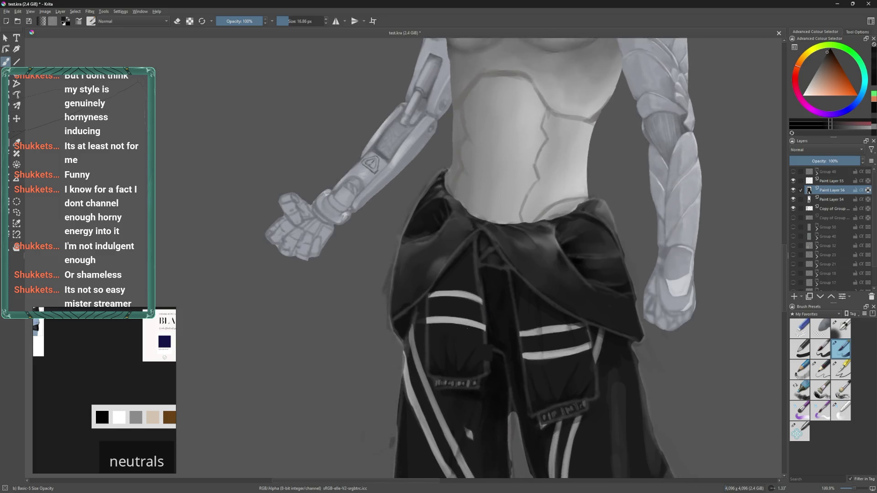
scroll(467, 330, up, 2)
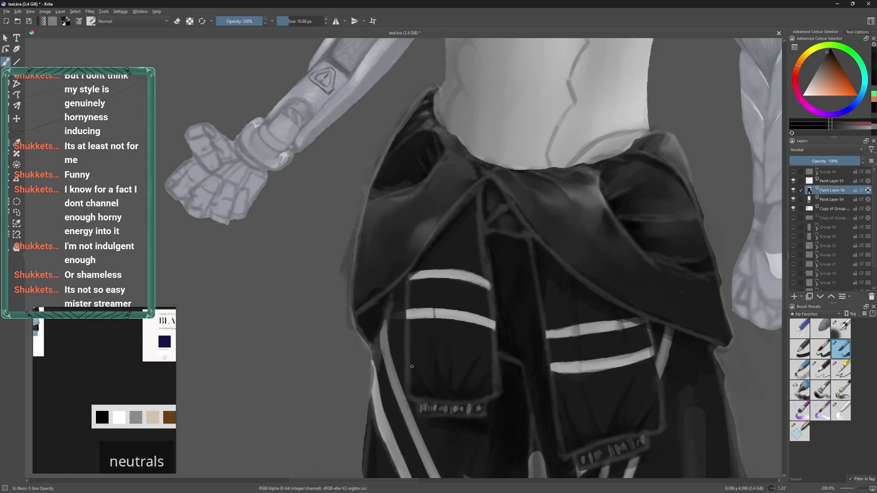
drag(429, 373, 390, 376)
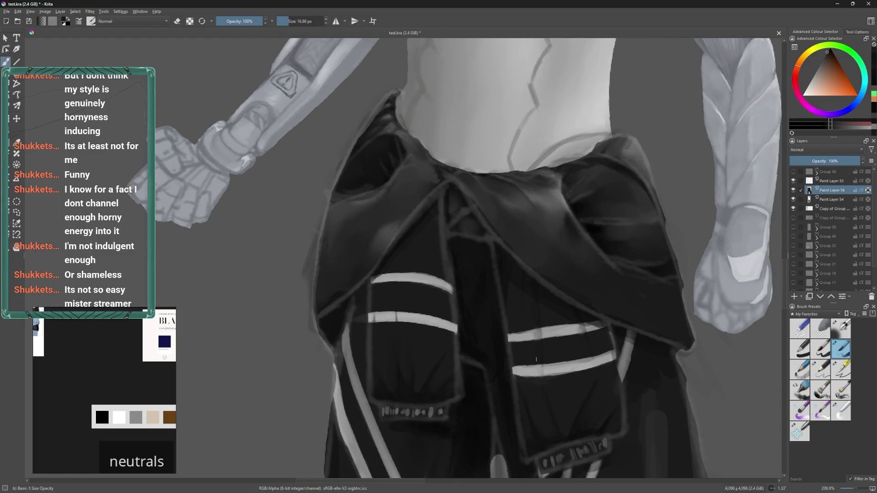
click(834, 416)
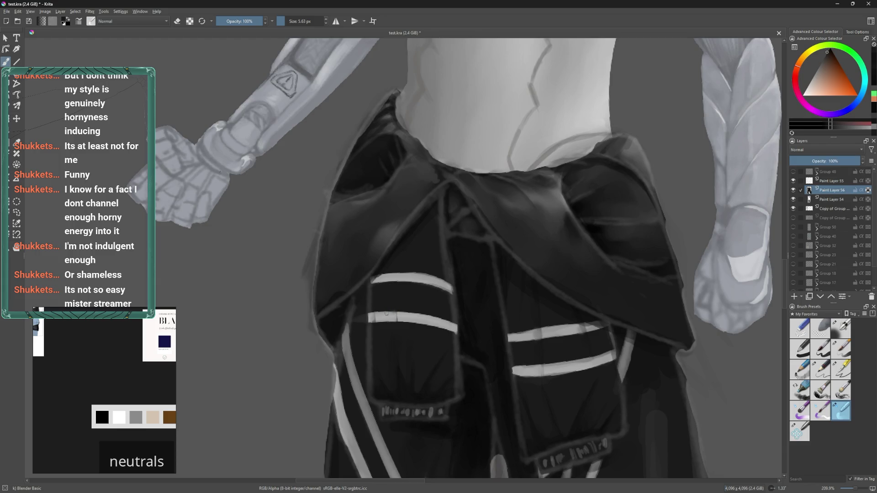
drag(482, 322, 489, 363)
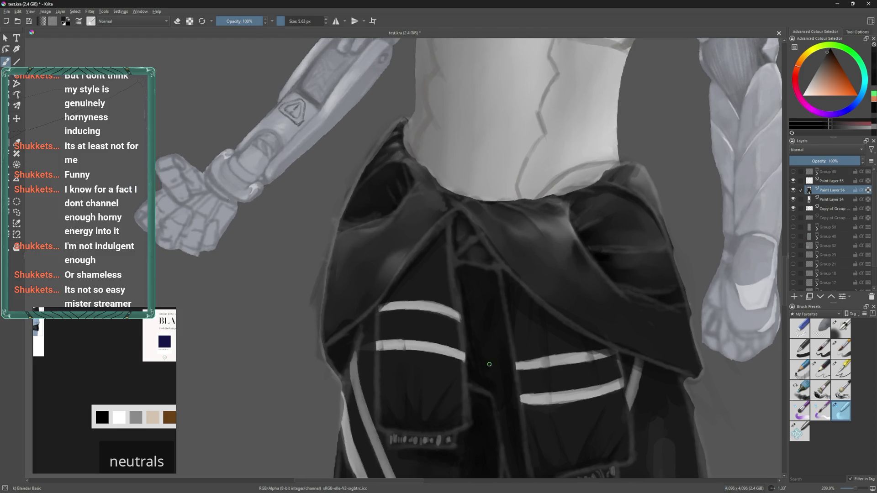